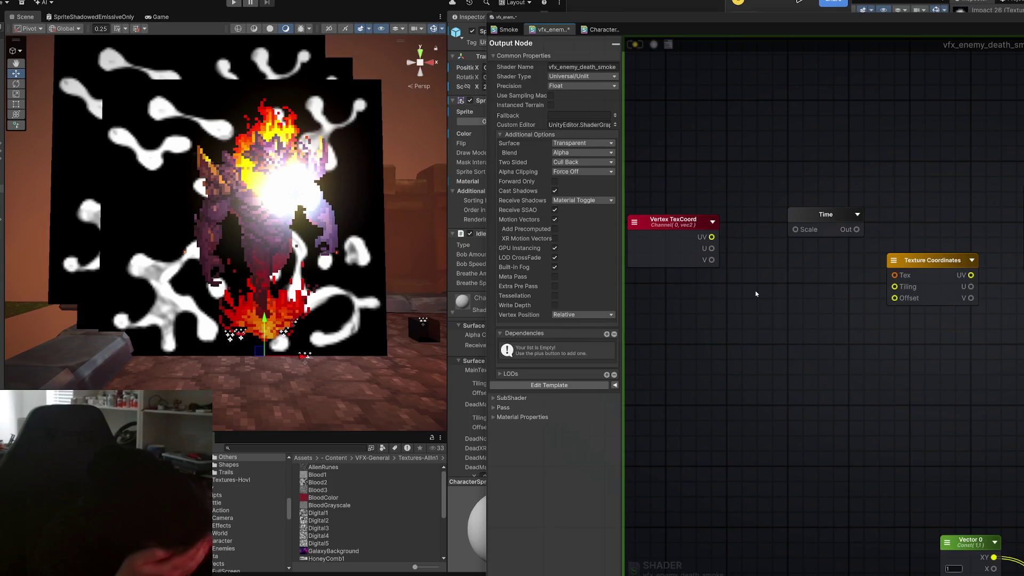
- Show the CharacterSprite shader graph zoomed on UV Rescaling, then select the death-effect particle system
{"action": "left_click", "coordinate": [600, 30]}
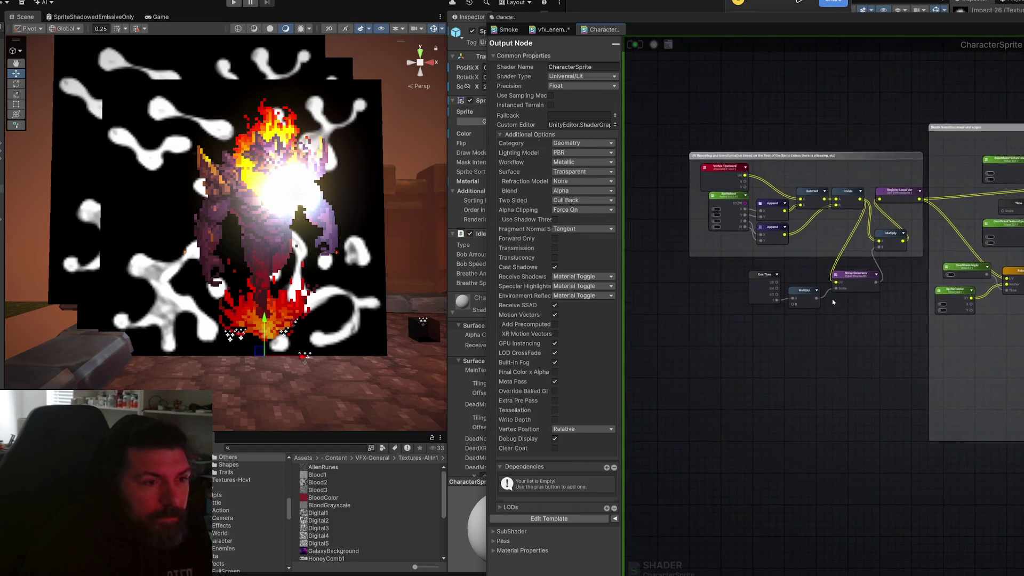
{"action": "scroll", "coordinate": [832, 302], "scroll_direction": "up", "scroll_amount": 5}
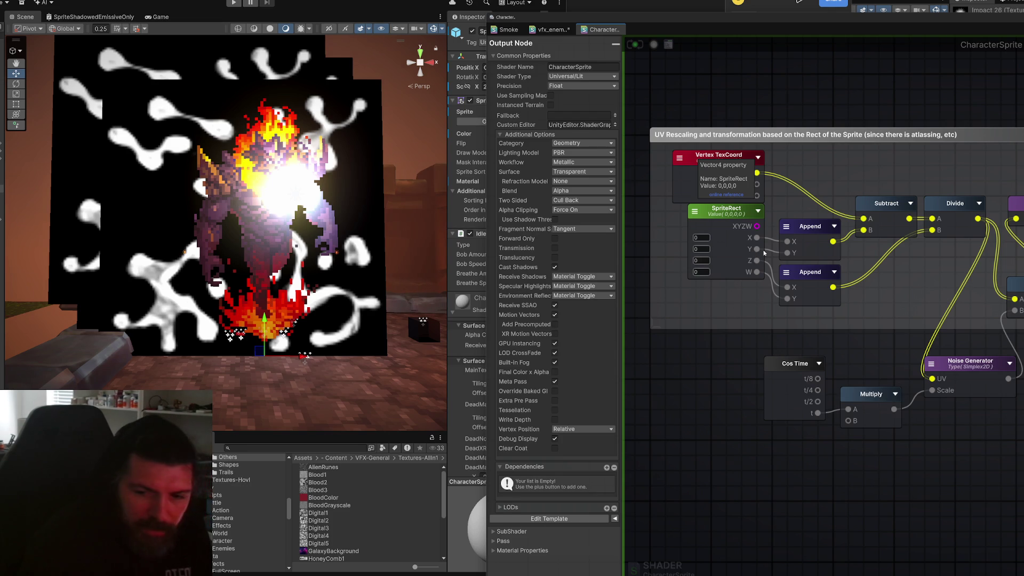
{"action": "left_click", "coordinate": [253, 234]}
{"action": "mouse_move", "coordinate": [612, 23]}
{"action": "left_mouse_down"}
{"action": "mouse_move", "coordinate": [655, 40]}
{"action": "mouse_move", "coordinate": [900, 49]}
{"action": "left_mouse_up"}
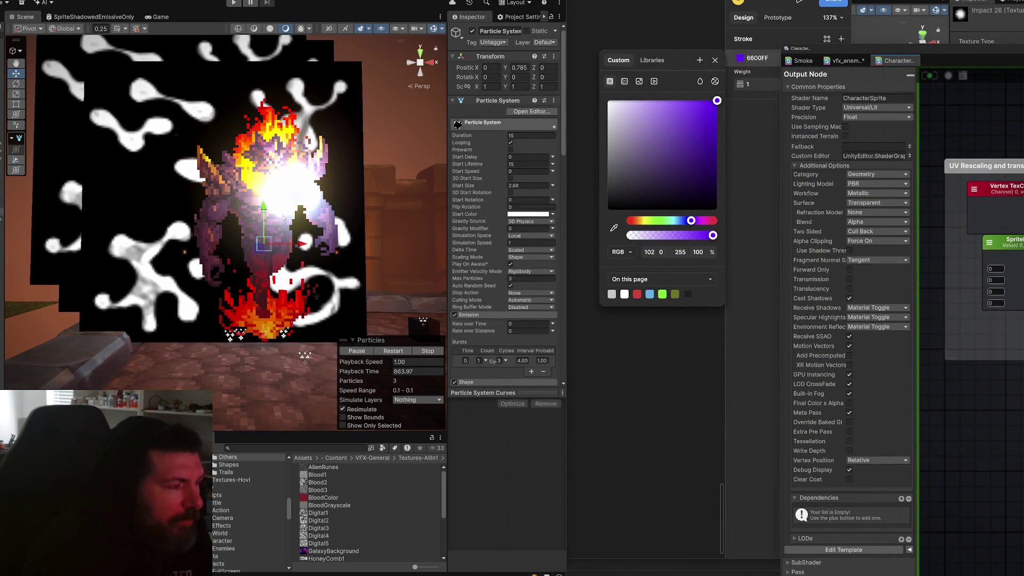
- Select the FireElemental, its particle system and Sprite, then activate Avatar-Enemy-FireWorm
{"action": "left_click", "coordinate": [282, 217]}
{"action": "left_click", "coordinate": [249, 288]}
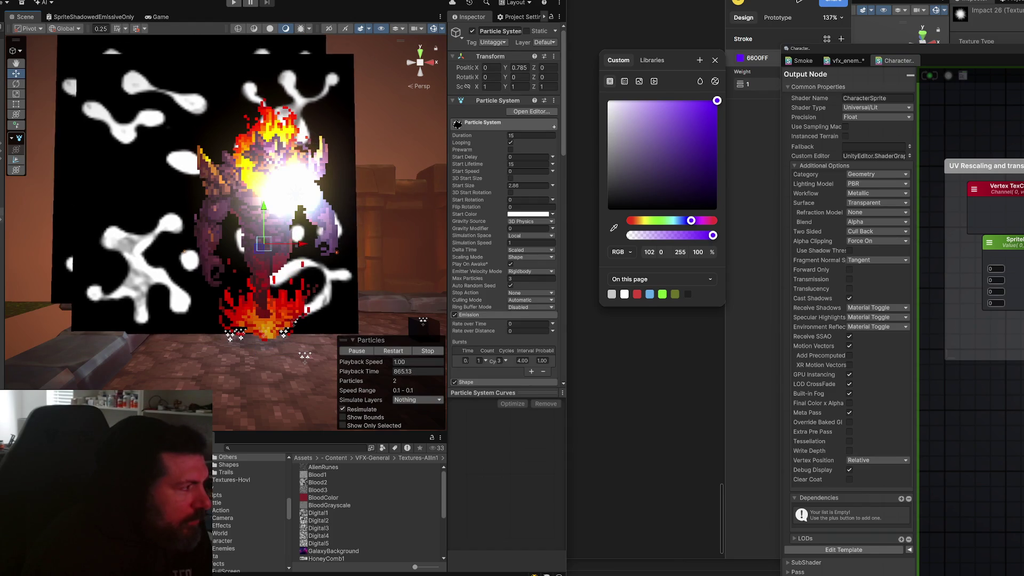
{"action": "scroll", "coordinate": [143, 229], "scroll_direction": "up", "scroll_amount": 3}
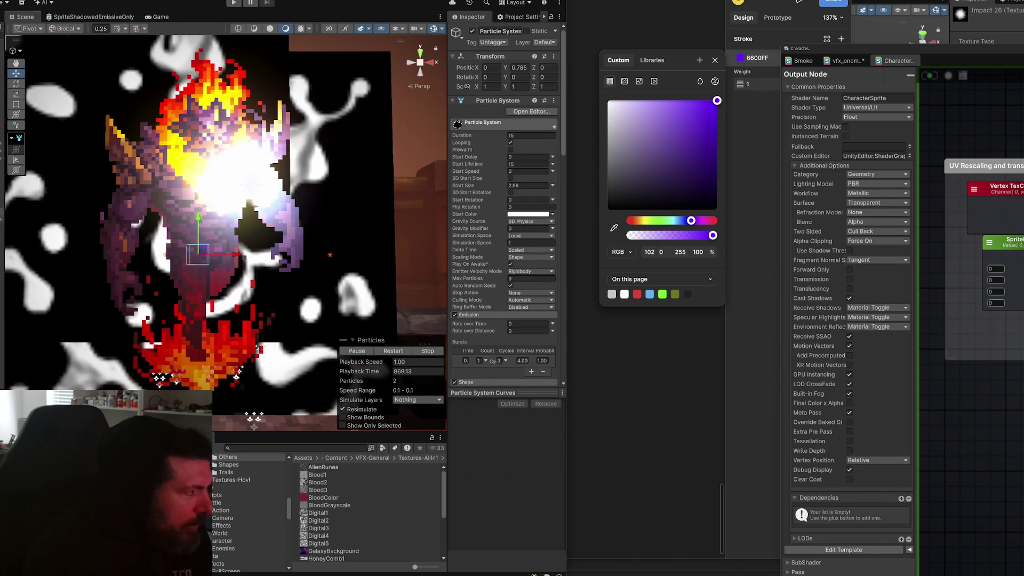
{"action": "left_click", "coordinate": [17, 226]}
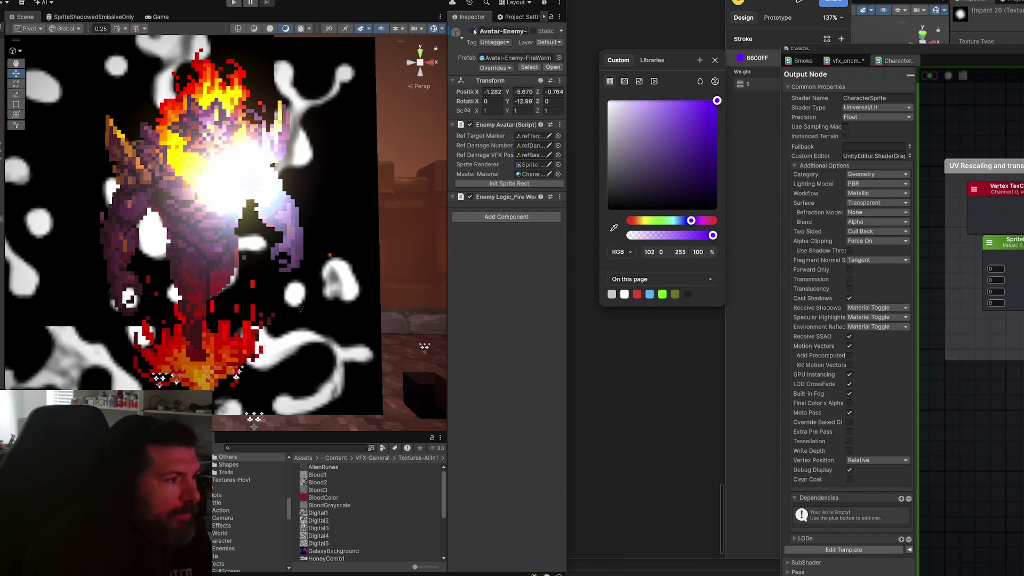
{"action": "left_click", "coordinate": [473, 31]}
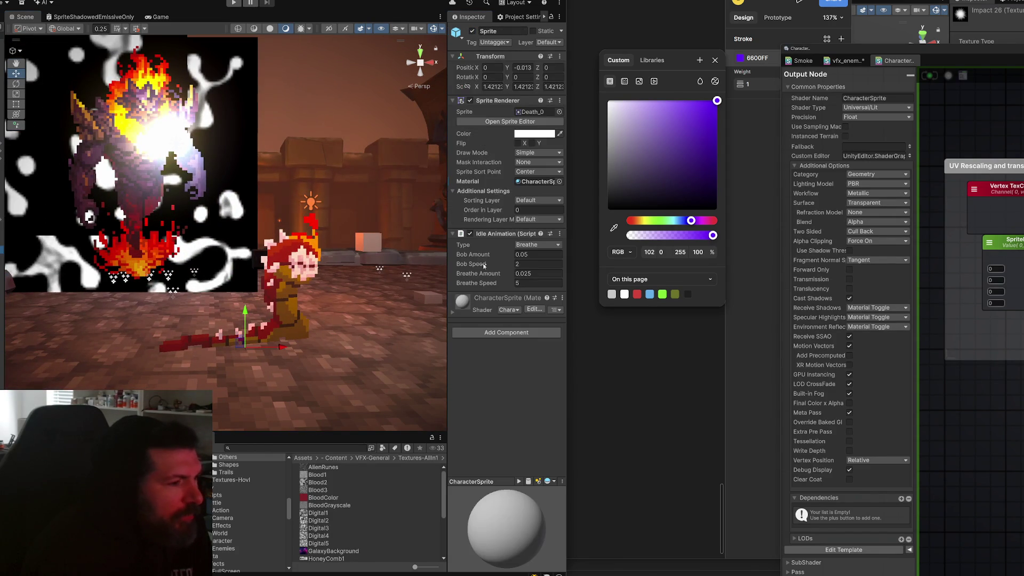
- Expand the CharacterSprite material and set IsDying to 1
{"action": "left_click", "coordinate": [452, 313]}
{"action": "scroll", "coordinate": [472, 309], "scroll_direction": "down", "scroll_amount": 5}
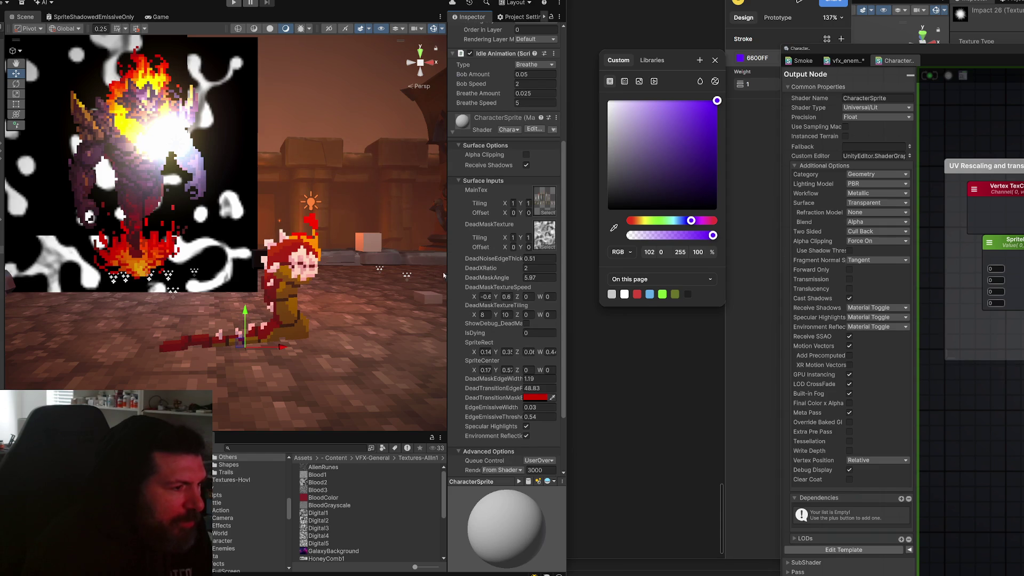
{"action": "mouse_move", "coordinate": [443, 272]}
{"action": "left_mouse_down"}
{"action": "mouse_move", "coordinate": [403, 272]}
{"action": "mouse_move", "coordinate": [448, 275]}
{"action": "left_mouse_up"}
{"action": "left_click", "coordinate": [518, 333]}
{"action": "type", "text": "1"}
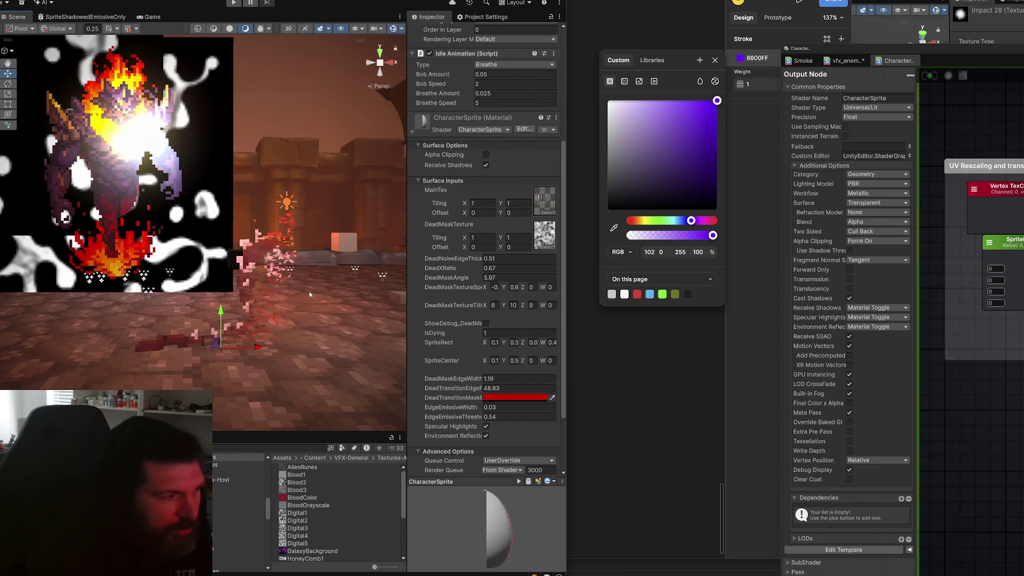
- Review the death-smoke Particle System modules down to Renderer, then return to the material
{"action": "scroll", "coordinate": [307, 308], "scroll_direction": "up", "scroll_amount": 2}
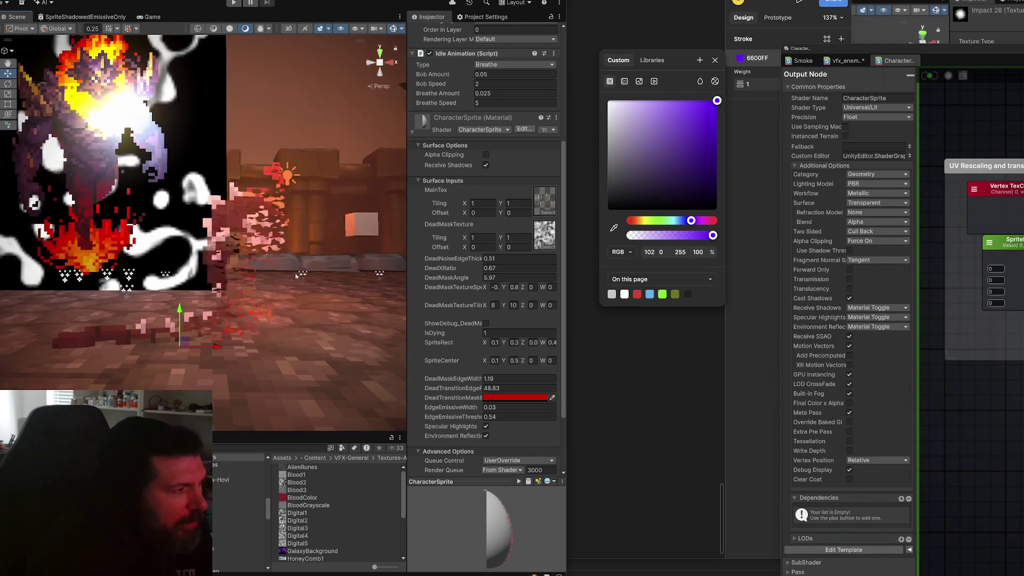
{"action": "left_click", "coordinate": [103, 190]}
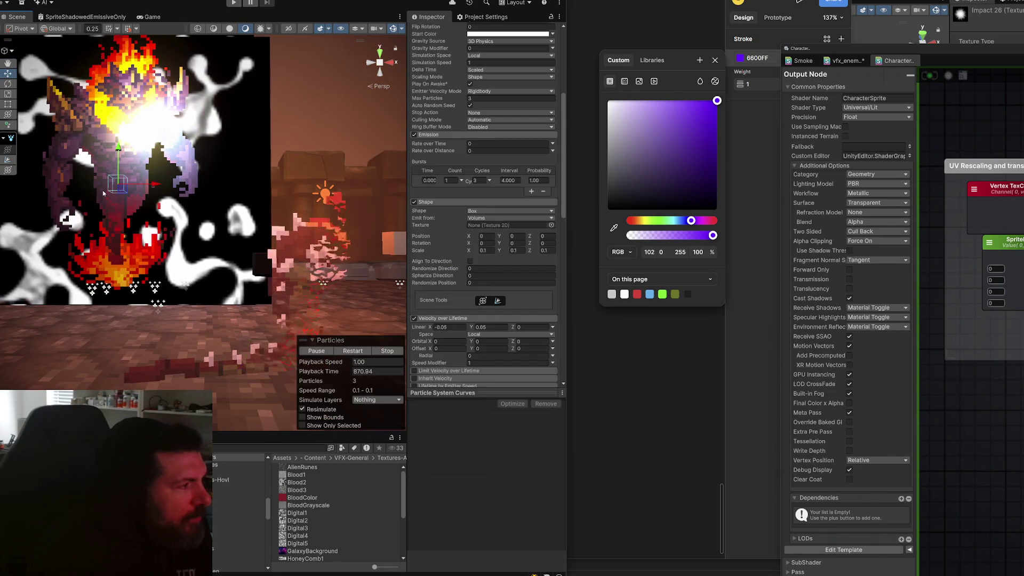
{"action": "scroll", "coordinate": [459, 264], "scroll_direction": "down", "scroll_amount": 3}
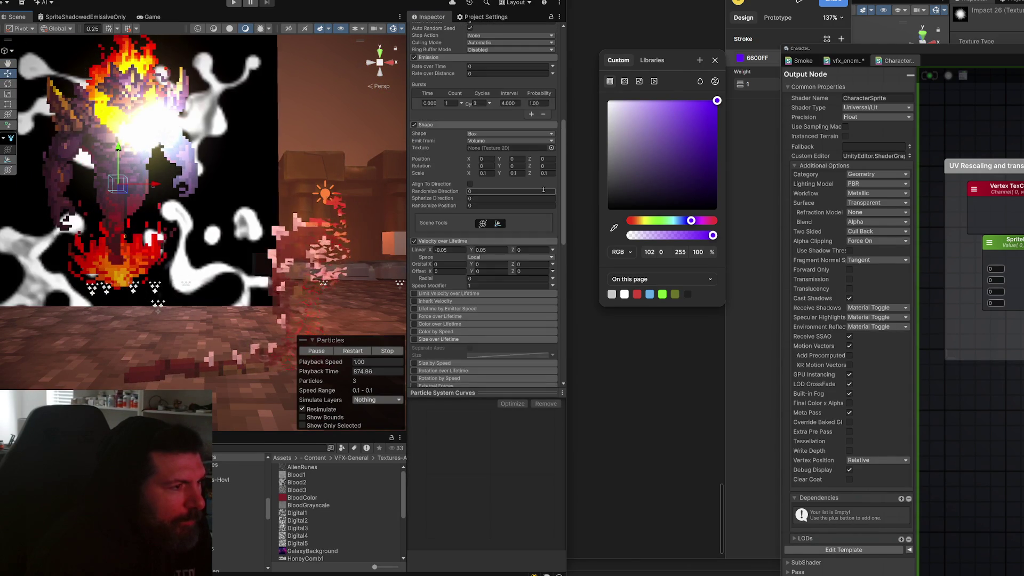
{"action": "scroll", "coordinate": [500, 279], "scroll_direction": "down", "scroll_amount": 9}
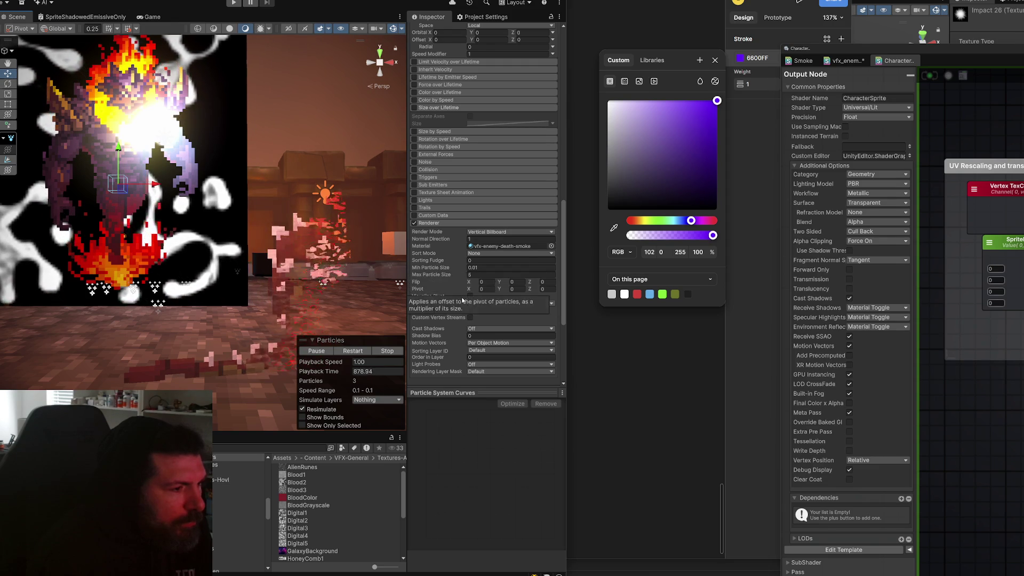
{"action": "left_click", "coordinate": [317, 211]}
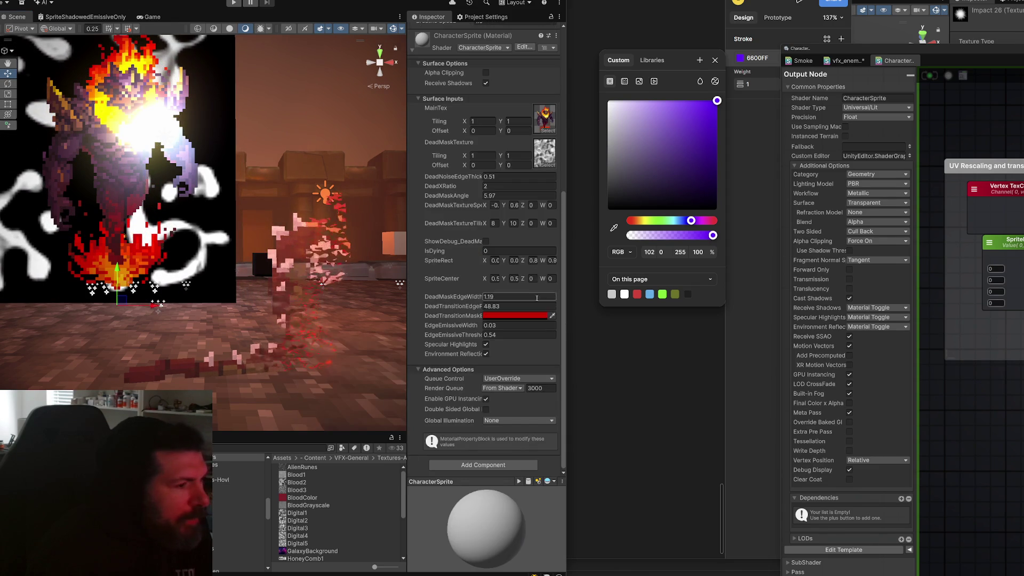
- Set IsDying to 1 and lower DeadXRatio to 0.54 on the CharacterSprite material
{"action": "left_click", "coordinate": [512, 251]}
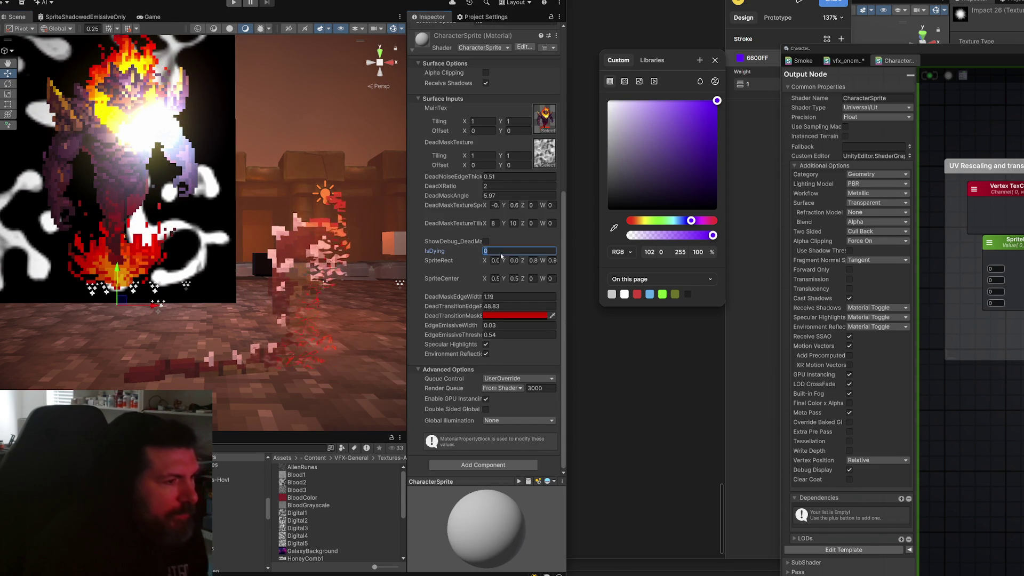
{"action": "type", "text": "1"}
{"action": "mouse_move", "coordinate": [478, 186]}
{"action": "left_mouse_down"}
{"action": "mouse_move", "coordinate": [454, 194]}
{"action": "mouse_move", "coordinate": [465, 194]}
{"action": "left_mouse_up"}
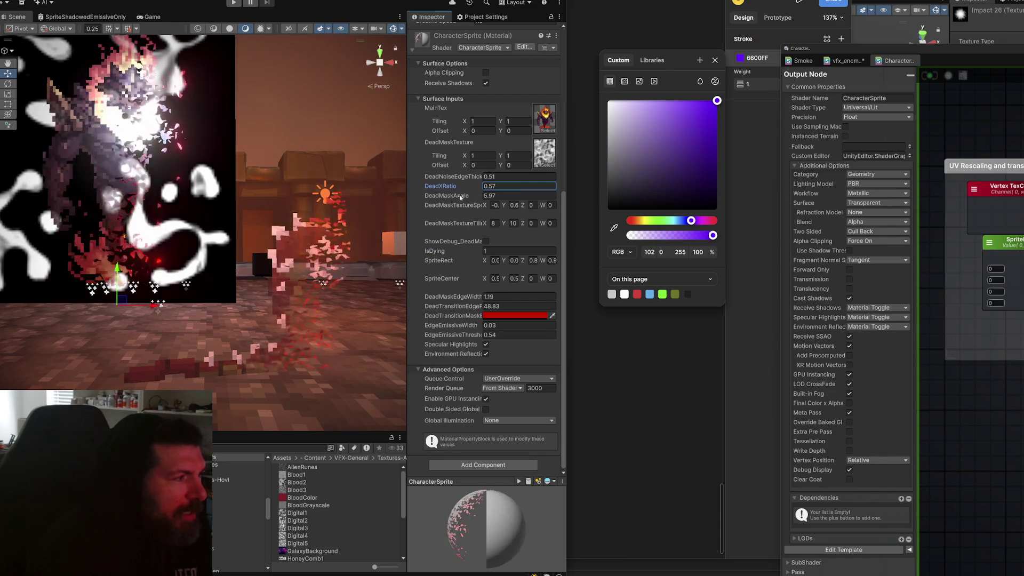
{"action": "scroll", "coordinate": [164, 222], "scroll_direction": "up", "scroll_amount": 2}
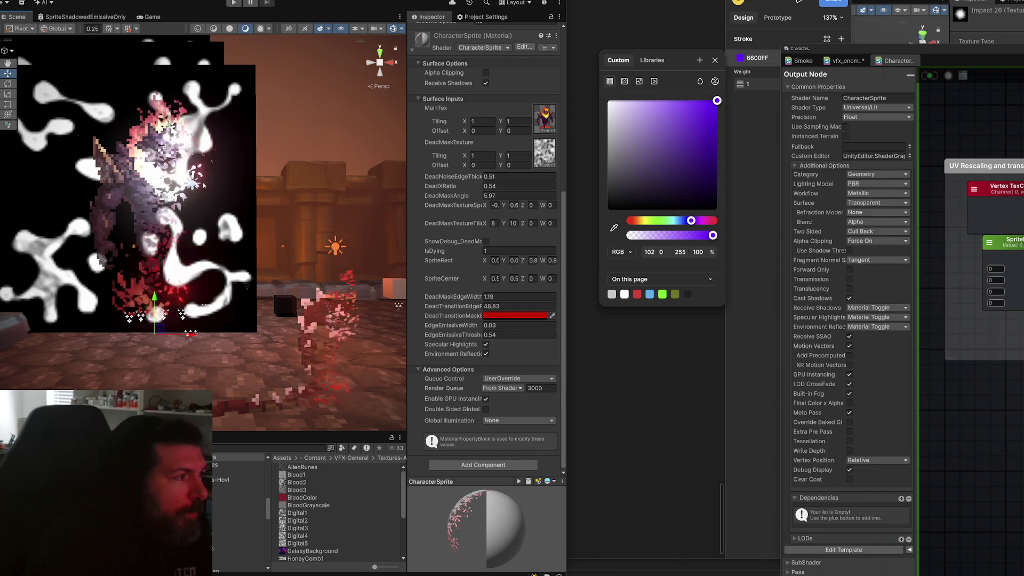
{"action": "key", "text": "alt+Tab"}
- Switch the stroke colour to white FFFFFF and sketch a line, a loop shape and a hook
{"action": "scroll", "coordinate": [355, 204], "scroll_direction": "down", "scroll_amount": 5}
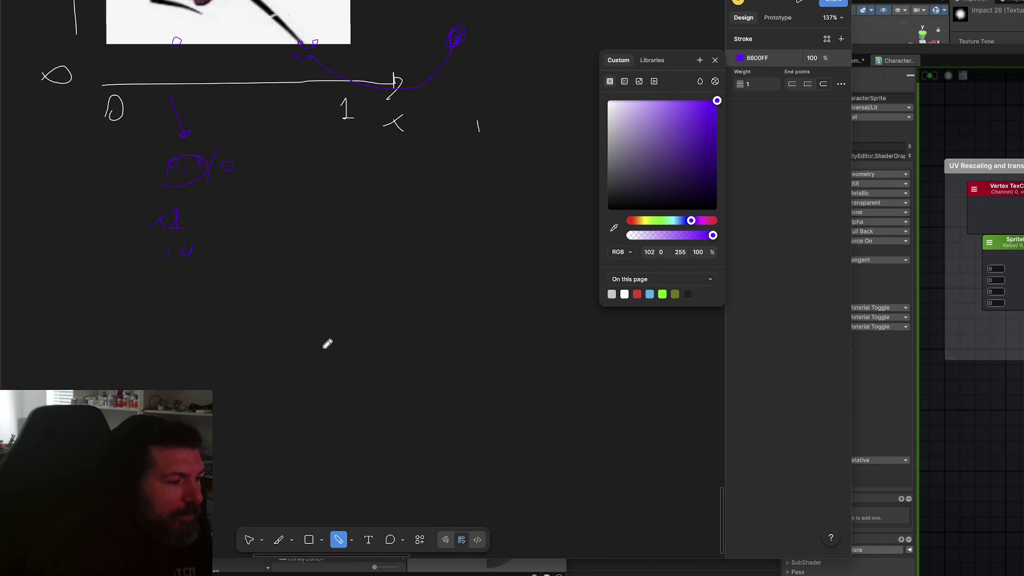
{"action": "scroll", "coordinate": [346, 287], "scroll_direction": "down", "scroll_amount": 8}
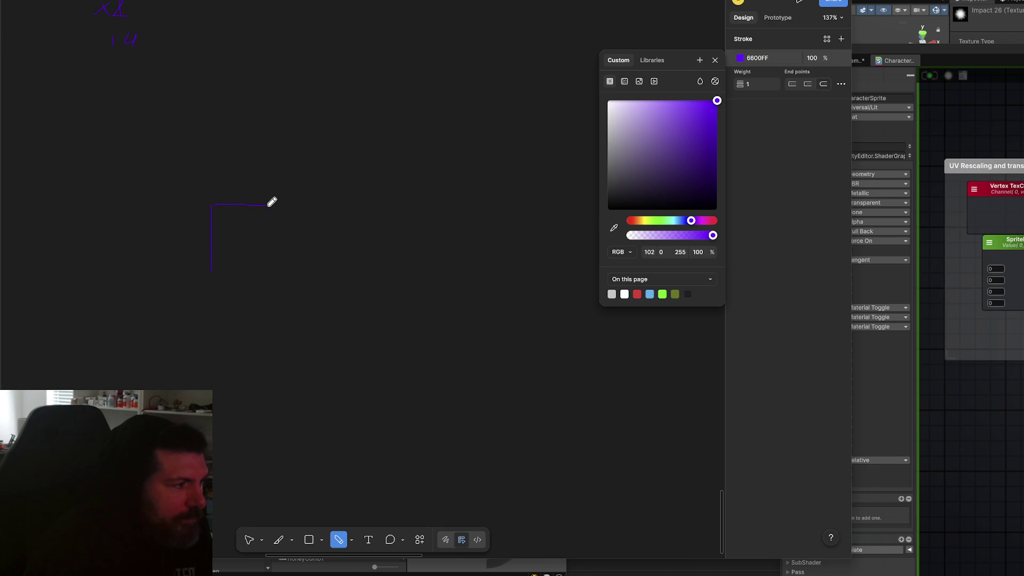
{"action": "left_click_drag", "start_coordinate": [624, 115], "coordinate": [608, 100]}
{"action": "left_click_drag", "start_coordinate": [207, 199], "coordinate": [207, 308]}
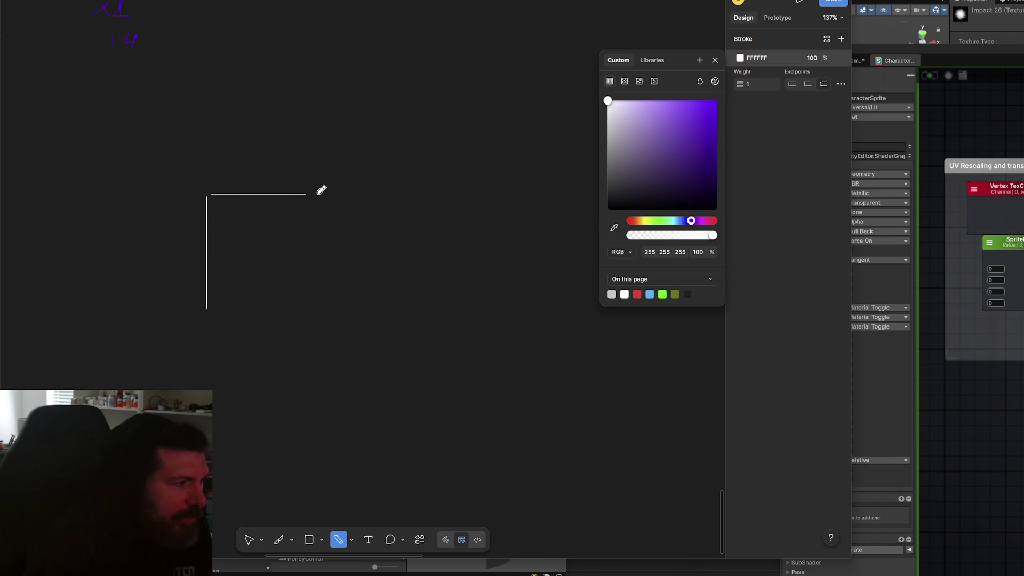
{"action": "scroll", "coordinate": [309, 348], "scroll_direction": "up", "scroll_amount": 5}
{"action": "mouse_move", "coordinate": [241, 298]}
{"action": "left_mouse_down"}
{"action": "mouse_move", "coordinate": [276, 132]}
{"action": "mouse_move", "coordinate": [281, 285]}
{"action": "mouse_move", "coordinate": [251, 288]}
{"action": "left_mouse_up"}
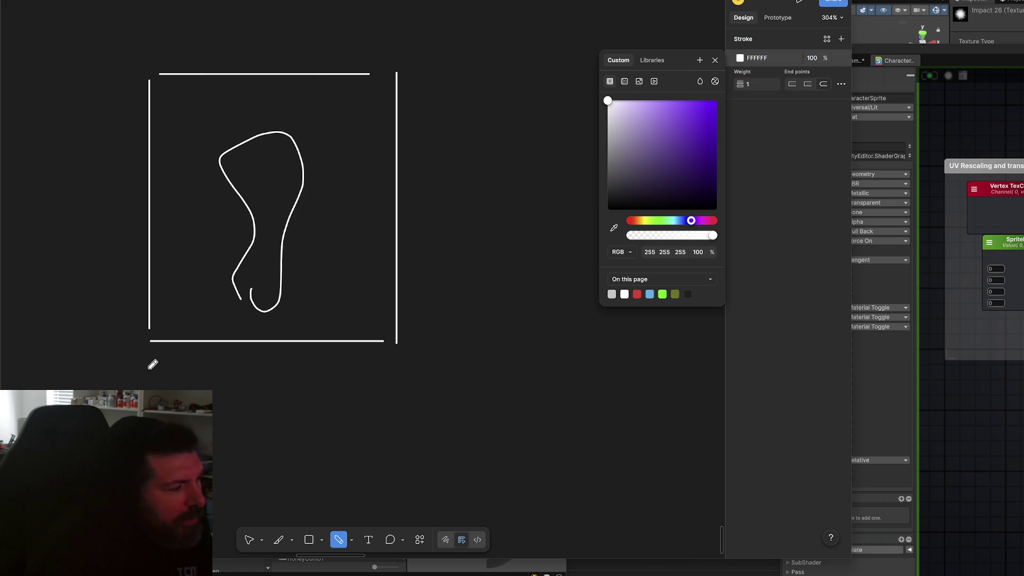
{"action": "left_click_drag", "start_coordinate": [140, 376], "coordinate": [160, 360]}
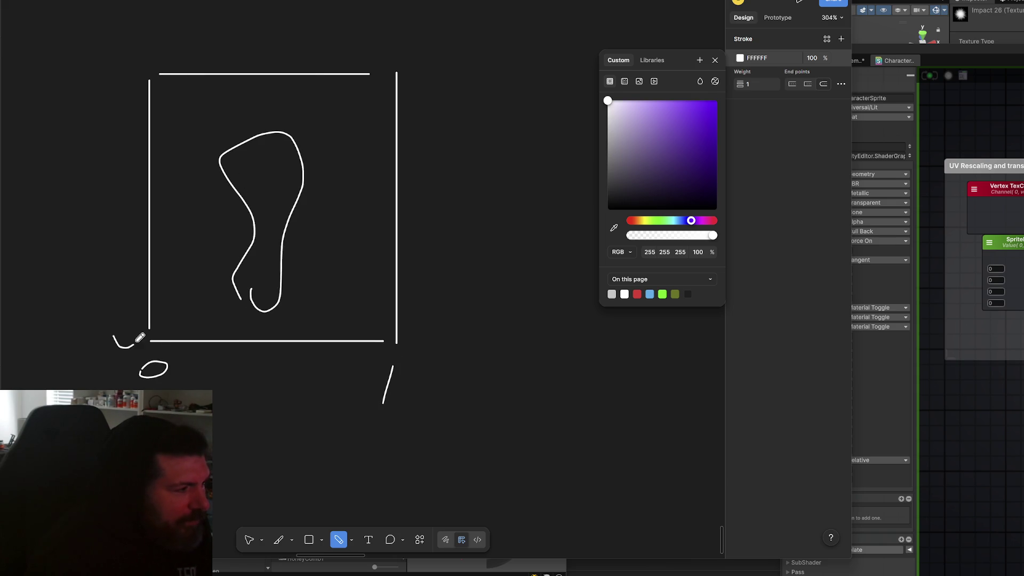
- Draw three diagonal strokes across the square's lower-right
{"action": "scroll", "coordinate": [327, 269], "scroll_direction": "up", "scroll_amount": 2}
{"action": "scroll", "coordinate": [333, 288], "scroll_direction": "down", "scroll_amount": 2}
{"action": "scroll", "coordinate": [383, 374], "scroll_direction": "up", "scroll_amount": 2}
{"action": "scroll", "coordinate": [383, 374], "scroll_direction": "up", "scroll_amount": 2}
{"action": "scroll", "coordinate": [381, 384], "scroll_direction": "left", "scroll_amount": 2}
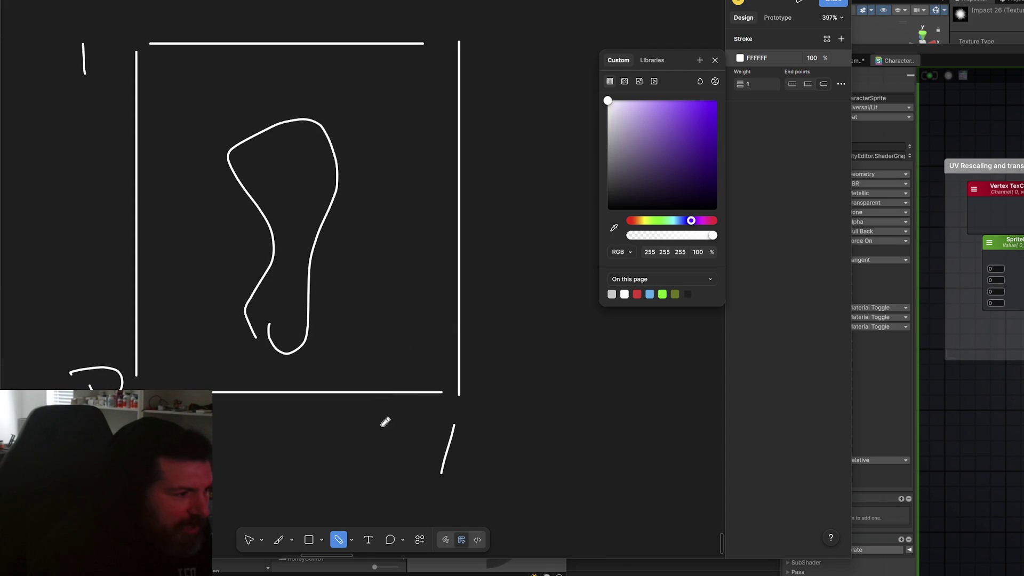
{"action": "left_click_drag", "start_coordinate": [396, 410], "coordinate": [464, 332]}
{"action": "left_click_drag", "start_coordinate": [361, 395], "coordinate": [439, 300]}
{"action": "mouse_move", "coordinate": [271, 403]}
{"action": "left_mouse_down"}
{"action": "mouse_move", "coordinate": [459, 246]}
{"action": "mouse_move", "coordinate": [418, 204]}
{"action": "left_mouse_up"}
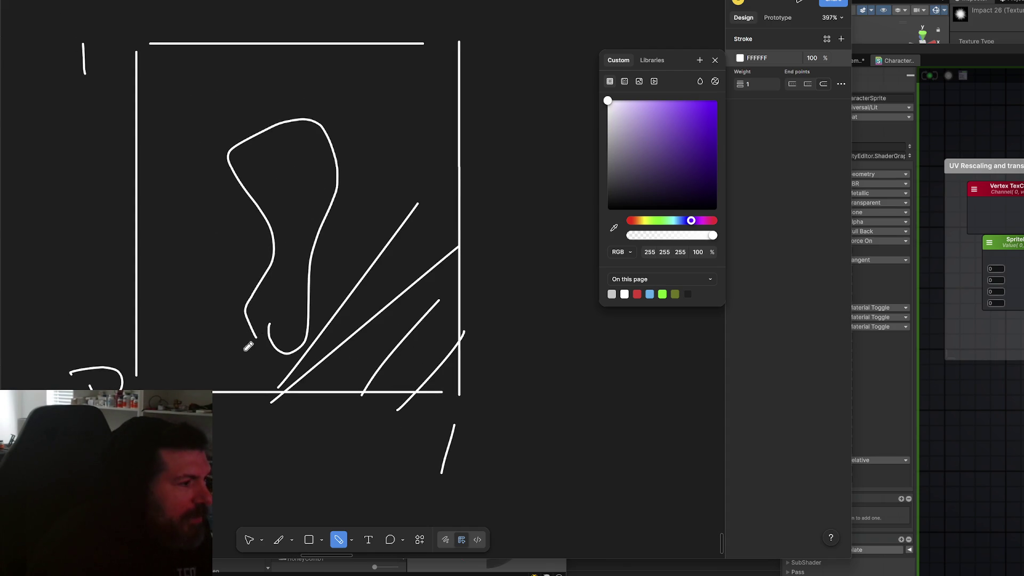
- Sketch a 7 below the square and a vertical line, then undo the last strokes
{"action": "scroll", "coordinate": [397, 388], "scroll_direction": "down", "scroll_amount": 1}
{"action": "scroll", "coordinate": [396, 388], "scroll_direction": "left", "scroll_amount": 1}
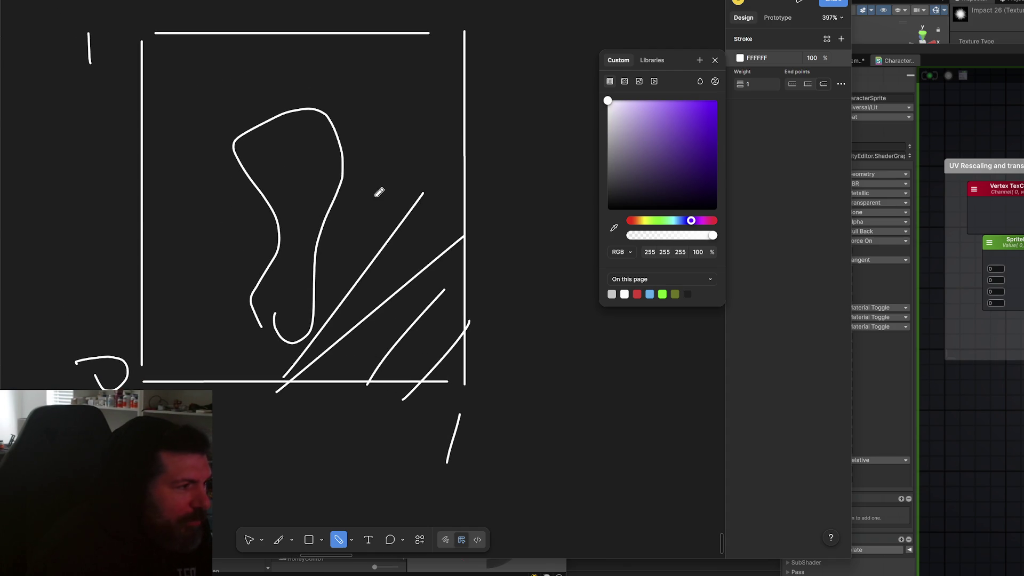
{"action": "left_click_drag", "start_coordinate": [374, 434], "coordinate": [388, 471]}
{"action": "left_click_drag", "start_coordinate": [223, 97], "coordinate": [212, 234]}
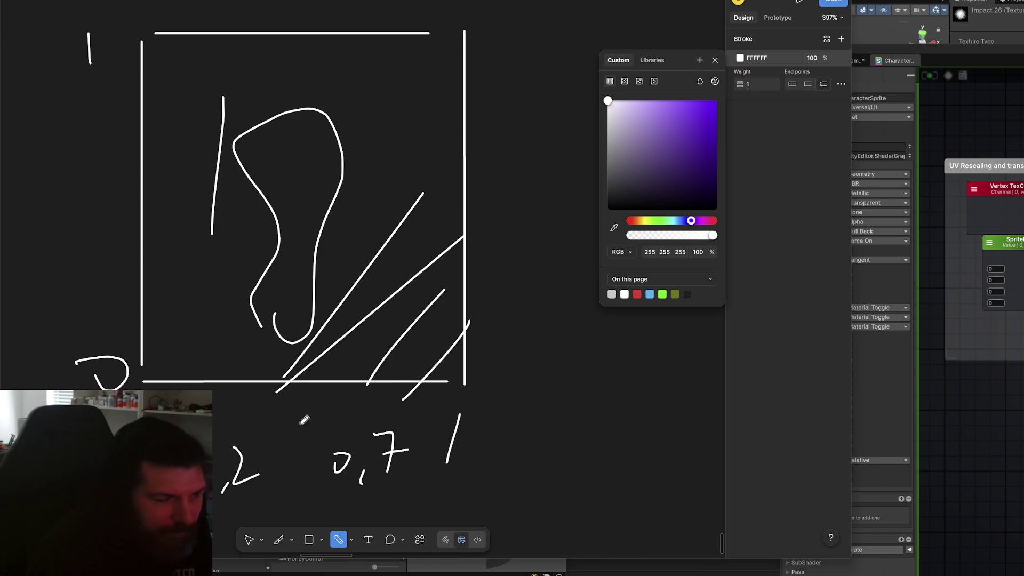
{"action": "key", "text": "ctrl+z"}
{"action": "key", "text": "ctrl+z"}
{"action": "key", "text": "ctrl+z"}
{"action": "key", "text": "ctrl+z"}
{"action": "key", "text": "ctrl+z"}
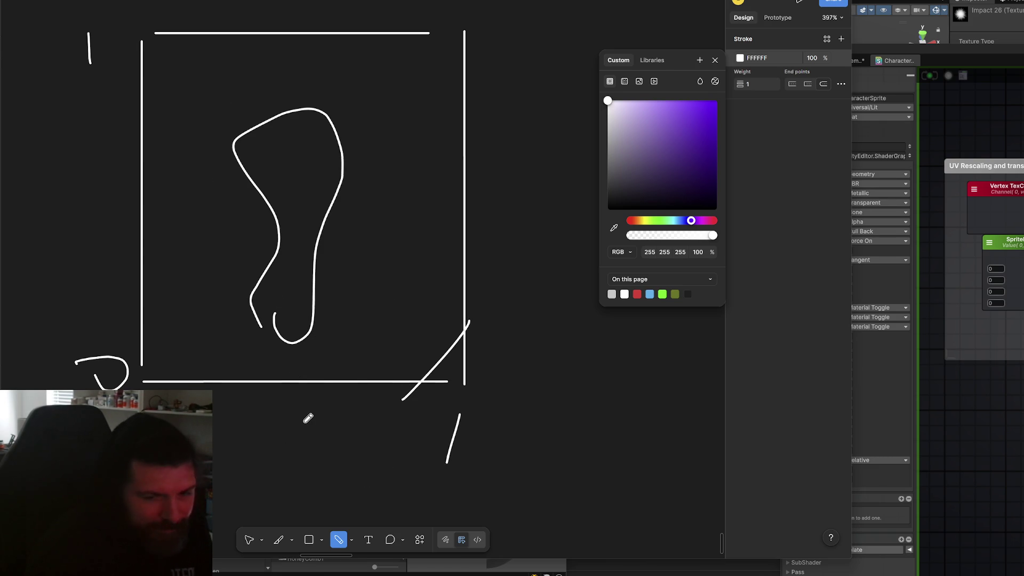
{"action": "scroll", "coordinate": [327, 420], "scroll_direction": "down", "scroll_amount": 7}
{"action": "scroll", "coordinate": [327, 421], "scroll_direction": "left", "scroll_amount": 1}
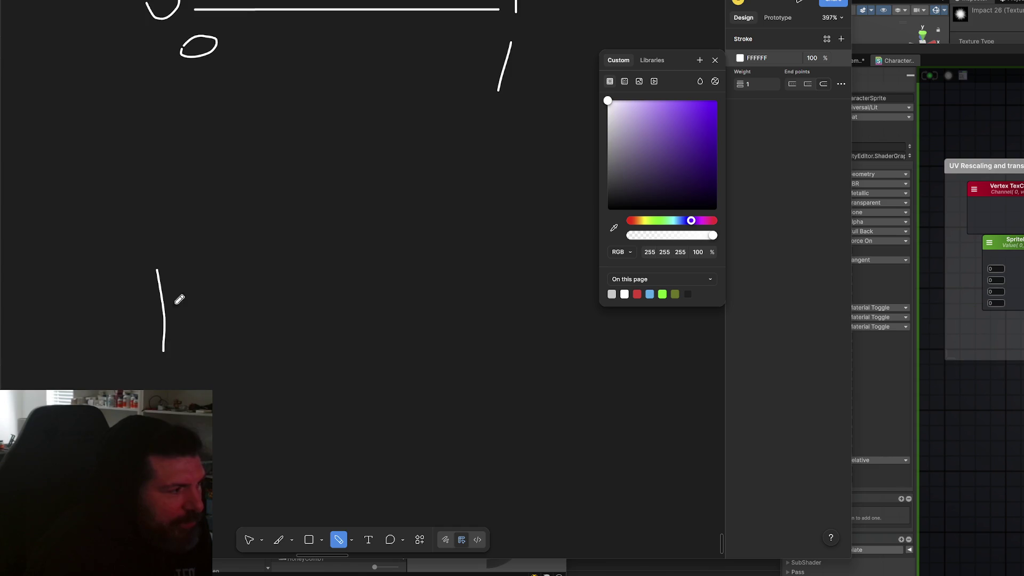
- Draw the box outline, undo it, and redraw its left side and top
{"action": "mouse_move", "coordinate": [223, 261]}
{"action": "left_mouse_down"}
{"action": "mouse_move", "coordinate": [446, 400]}
{"action": "mouse_move", "coordinate": [212, 475]}
{"action": "left_mouse_up"}
{"action": "key", "text": "ctrl+z"}
{"action": "key", "text": "ctrl+z"}
{"action": "mouse_move", "coordinate": [165, 240]}
{"action": "left_mouse_down"}
{"action": "mouse_move", "coordinate": [335, 241]}
{"action": "mouse_move", "coordinate": [481, 315]}
{"action": "mouse_move", "coordinate": [484, 476]}
{"action": "mouse_move", "coordinate": [212, 474]}
{"action": "left_mouse_up"}
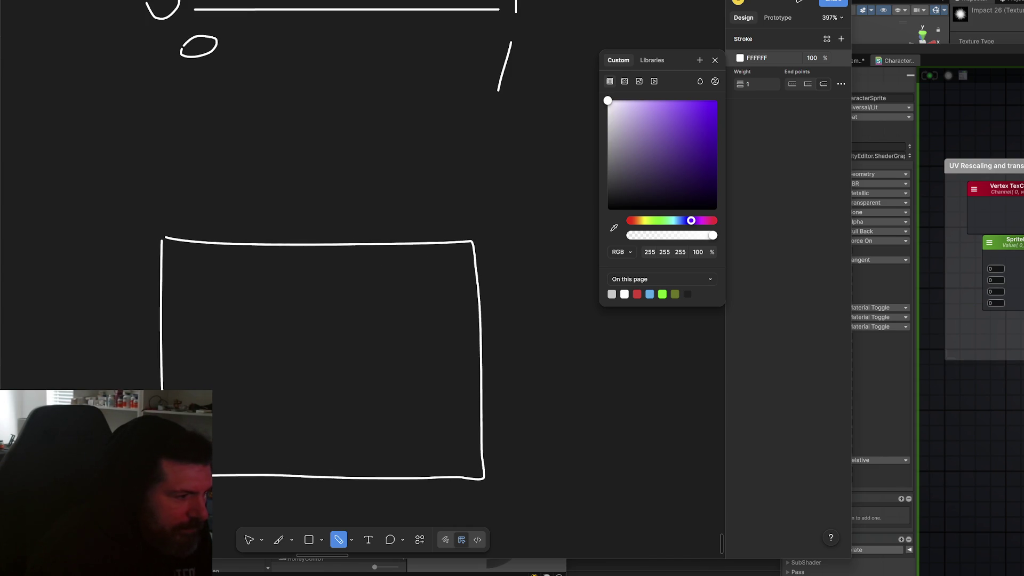
{"action": "scroll", "coordinate": [313, 290], "scroll_direction": "down", "scroll_amount": 2}
{"action": "scroll", "coordinate": [313, 299], "scroll_direction": "up", "scroll_amount": 3}
{"action": "scroll", "coordinate": [313, 334], "scroll_direction": "down", "scroll_amount": 2}
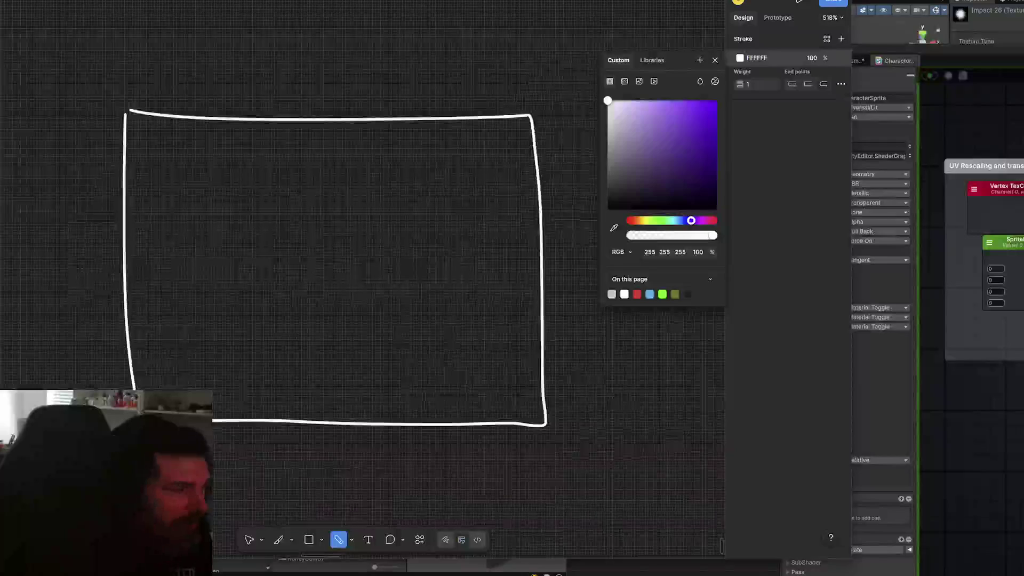
- Add short vertical marks beside the box corners and a short line next to the box
{"action": "left_click_drag", "start_coordinate": [541, 441], "coordinate": [541, 480]}
{"action": "left_click_drag", "start_coordinate": [102, 111], "coordinate": [102, 140]}
{"action": "mouse_move", "coordinate": [433, 367]}
{"action": "left_mouse_down"}
{"action": "mouse_move", "coordinate": [510, 352]}
{"action": "mouse_move", "coordinate": [504, 235]}
{"action": "left_mouse_up"}
{"action": "key", "text": "ctrl+z"}
{"action": "key", "text": "ctrl+z"}
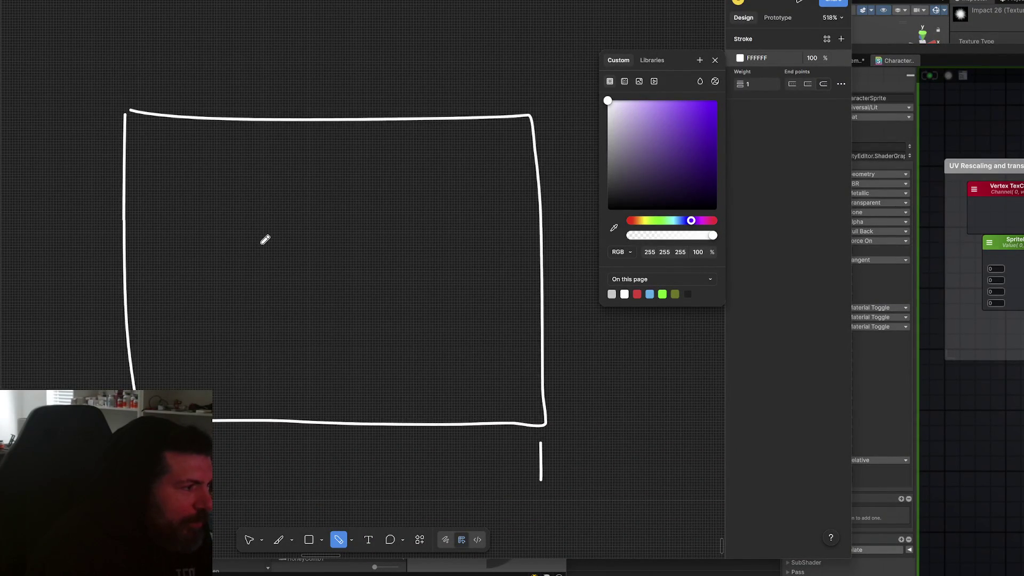
{"action": "scroll", "coordinate": [220, 265], "scroll_direction": "up", "scroll_amount": 3}
{"action": "scroll", "coordinate": [240, 286], "scroll_direction": "up", "scroll_amount": 5}
{"action": "mouse_move", "coordinate": [177, 166]}
{"action": "left_mouse_down"}
{"action": "mouse_move", "coordinate": [186, 260]}
{"action": "mouse_move", "coordinate": [358, 166]}
{"action": "mouse_move", "coordinate": [388, 271]}
{"action": "mouse_move", "coordinate": [197, 258]}
{"action": "left_mouse_up"}
- Mark a midpoint tick on the frame's bottom edge
{"action": "scroll", "coordinate": [382, 265], "scroll_direction": "down", "scroll_amount": 3}
{"action": "scroll", "coordinate": [382, 265], "scroll_direction": "down", "scroll_amount": 3}
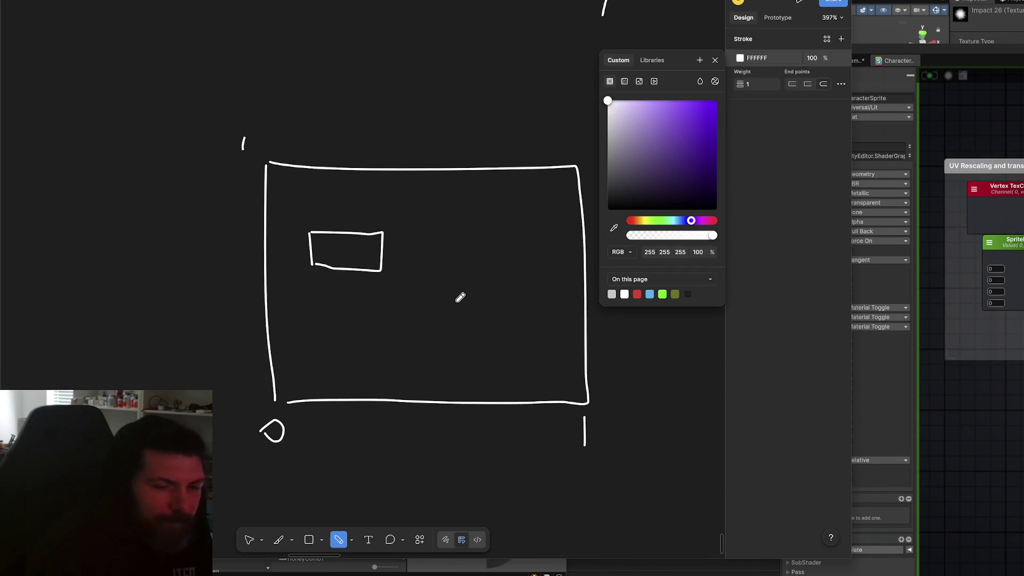
{"action": "scroll", "coordinate": [458, 297], "scroll_direction": "up", "scroll_amount": 3}
{"action": "scroll", "coordinate": [379, 318], "scroll_direction": "down", "scroll_amount": 1}
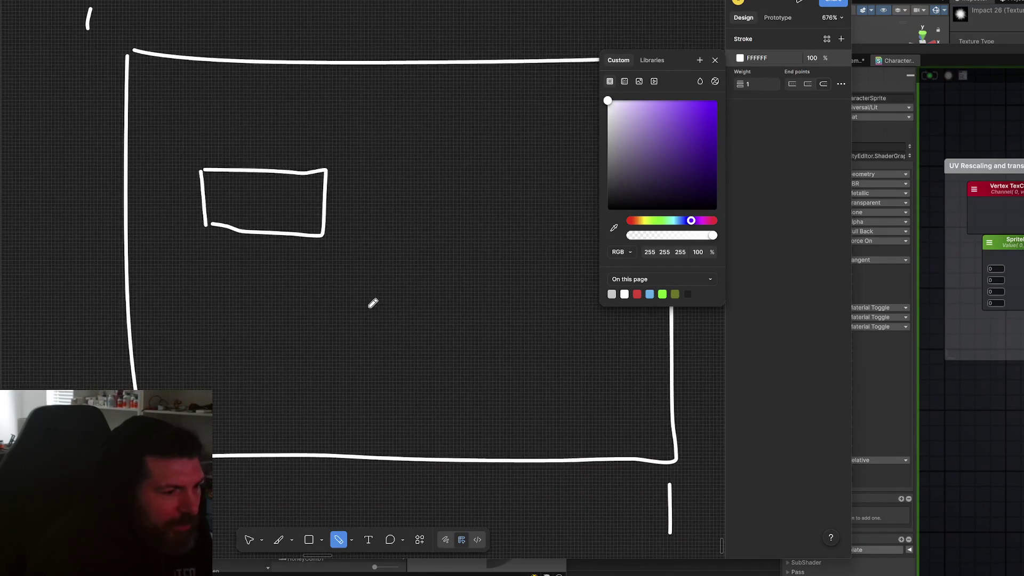
{"action": "scroll", "coordinate": [357, 275], "scroll_direction": "up", "scroll_amount": 3}
{"action": "scroll", "coordinate": [270, 283], "scroll_direction": "down", "scroll_amount": 5}
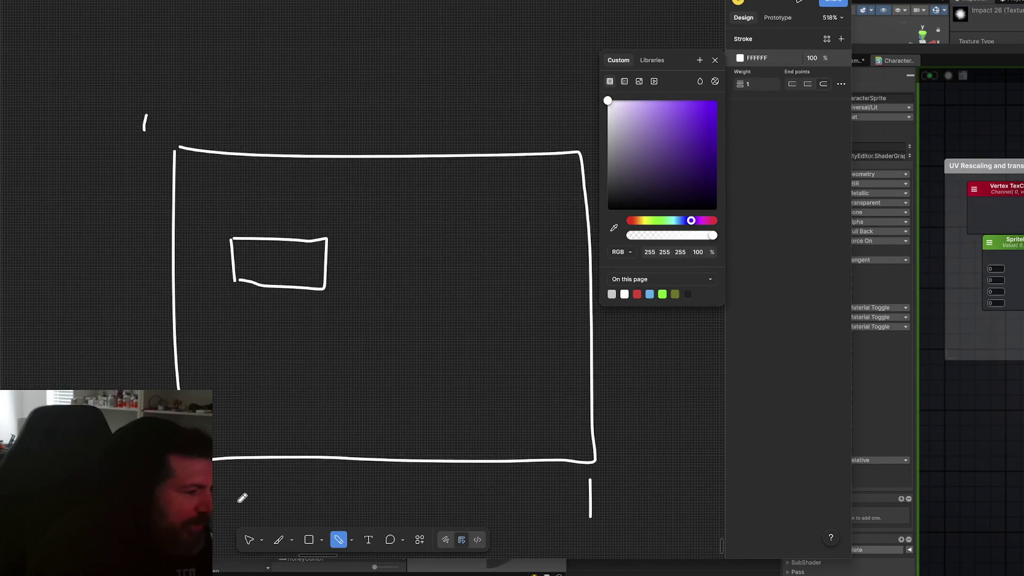
{"action": "scroll", "coordinate": [498, 496], "scroll_direction": "down", "scroll_amount": 10}
{"action": "scroll", "coordinate": [405, 320], "scroll_direction": "down", "scroll_amount": 10}
{"action": "scroll", "coordinate": [389, 297], "scroll_direction": "up", "scroll_amount": 3}
{"action": "left_click_drag", "start_coordinate": [311, 398], "coordinate": [321, 337]}
{"action": "left_click_drag", "start_coordinate": [353, 416], "coordinate": [350, 470]}
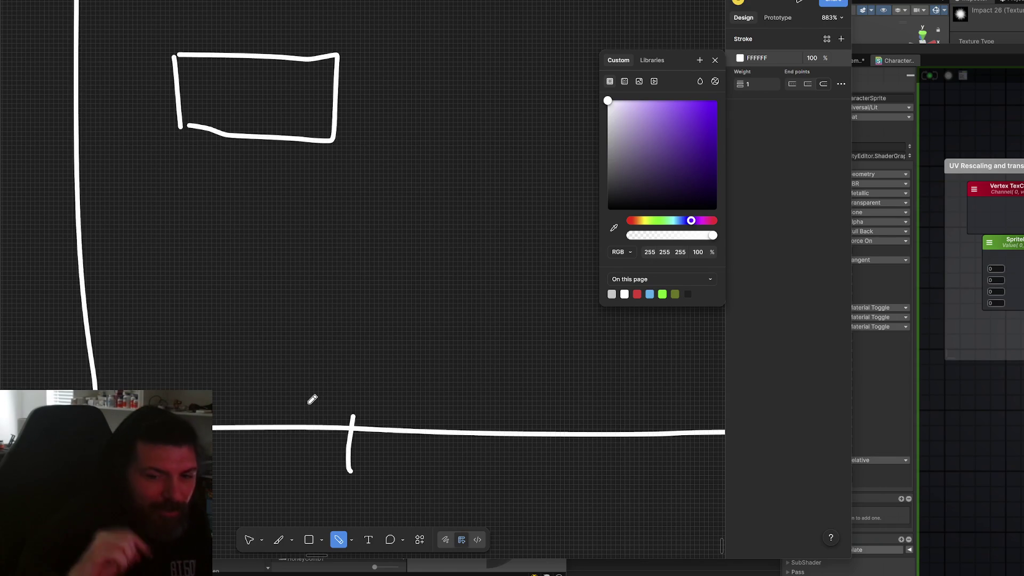
{"action": "left_click_drag", "start_coordinate": [326, 152], "coordinate": [334, 155]}
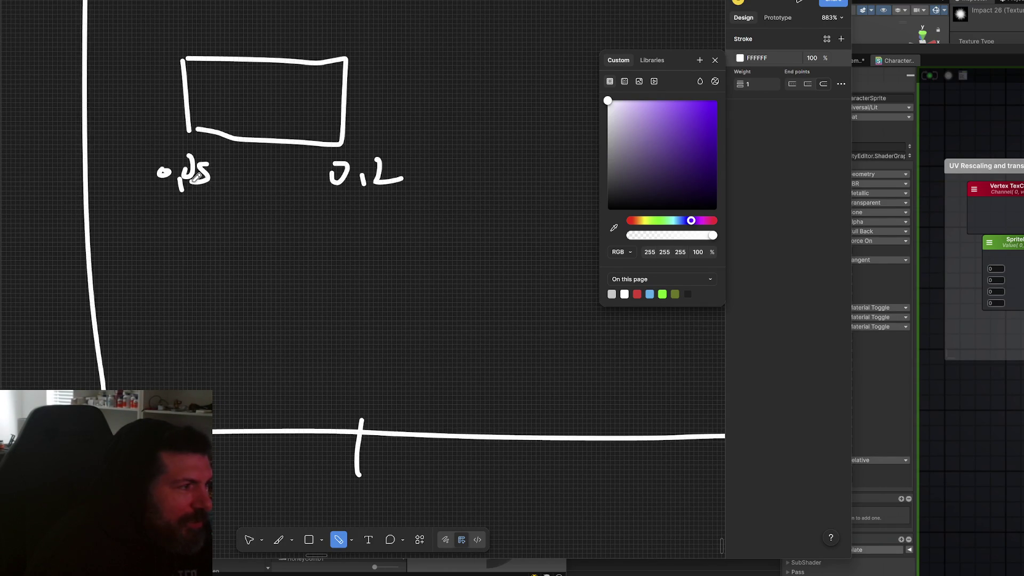
{"action": "scroll", "coordinate": [341, 180], "scroll_direction": "up", "scroll_amount": 2}
{"action": "scroll", "coordinate": [284, 170], "scroll_direction": "up", "scroll_amount": 3}
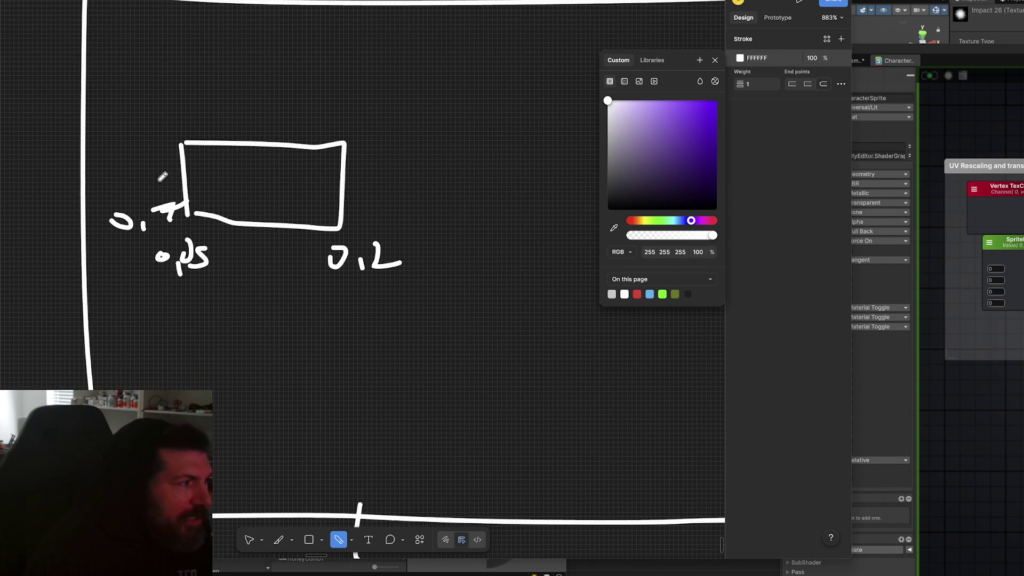
{"action": "scroll", "coordinate": [157, 162], "scroll_direction": "down", "scroll_amount": 5}
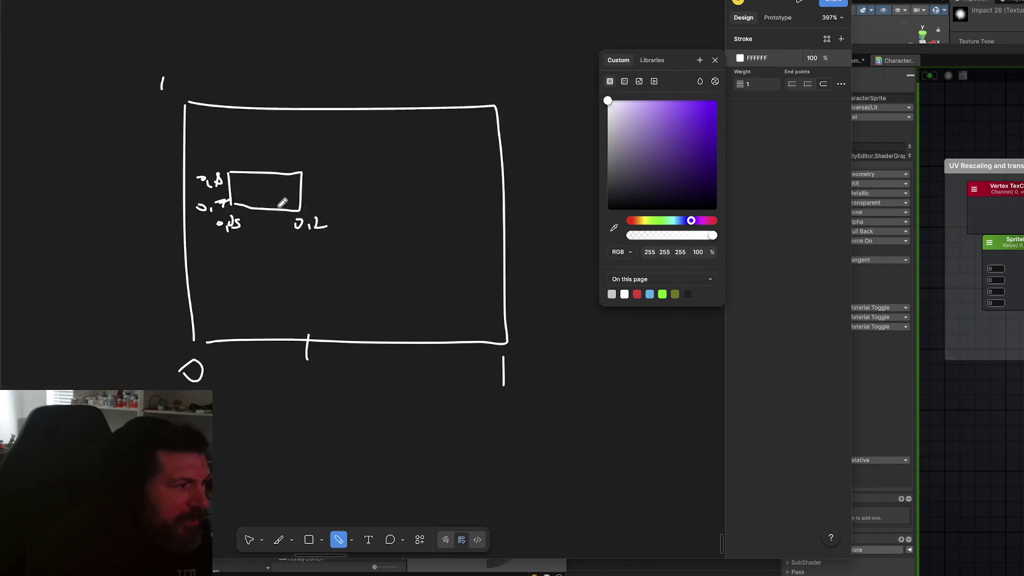
{"action": "scroll", "coordinate": [320, 224], "scroll_direction": "up", "scroll_amount": 2}
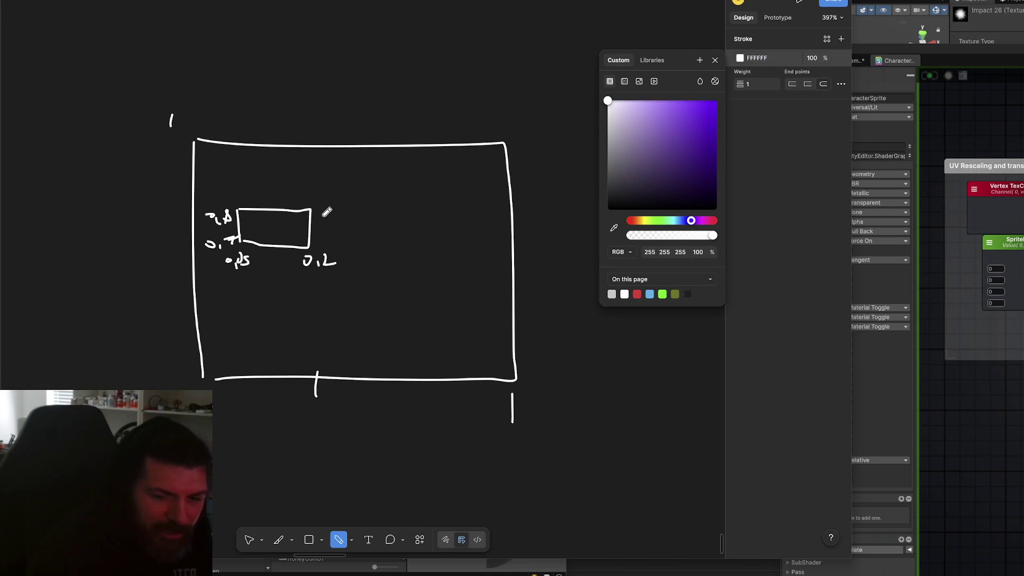
{"action": "scroll", "coordinate": [312, 128], "scroll_direction": "up", "scroll_amount": 10}
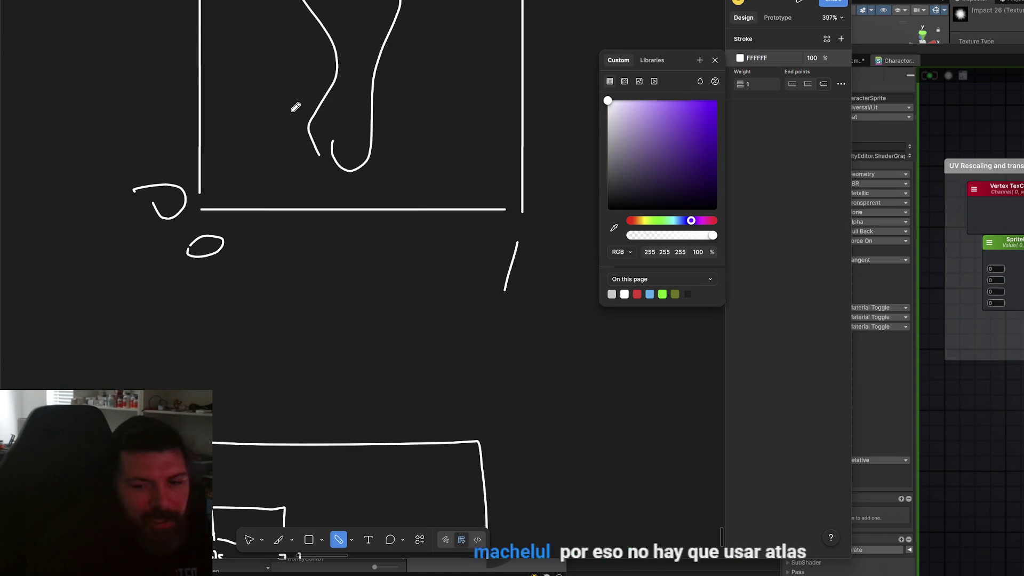
- Draw a tilted frame around the foot-shaped sprite sketch
{"action": "scroll", "coordinate": [307, 150], "scroll_direction": "down", "scroll_amount": 6}
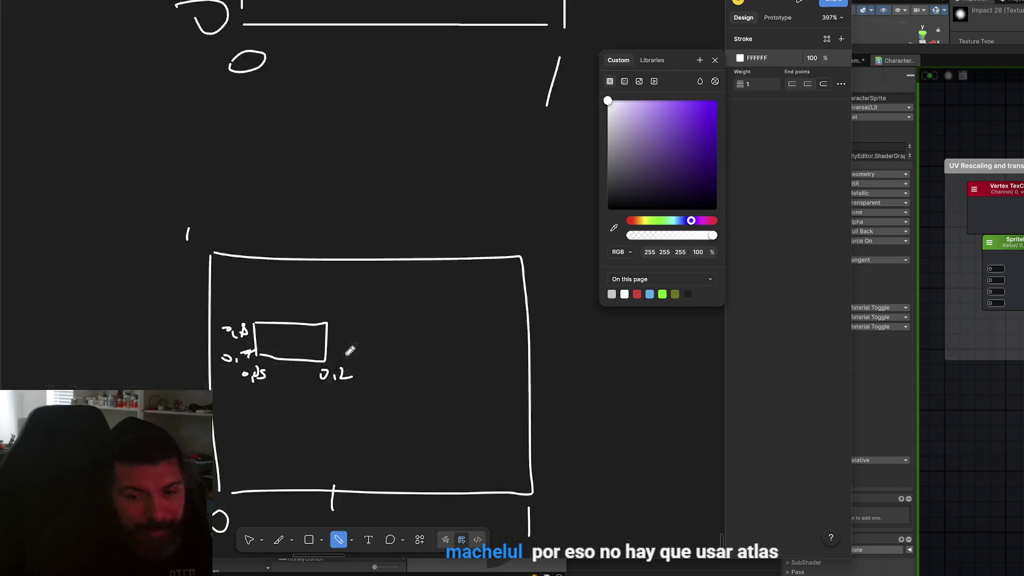
{"action": "scroll", "coordinate": [393, 240], "scroll_direction": "up", "scroll_amount": 10}
{"action": "mouse_move", "coordinate": [213, 156]}
{"action": "left_mouse_down"}
{"action": "mouse_move", "coordinate": [299, 163]}
{"action": "mouse_move", "coordinate": [385, 480]}
{"action": "mouse_move", "coordinate": [211, 246]}
{"action": "mouse_move", "coordinate": [222, 126]}
{"action": "left_mouse_up"}
- Sketch a tall narrow rectangle below the labelled rectangle
{"action": "scroll", "coordinate": [320, 186], "scroll_direction": "down", "scroll_amount": 5}
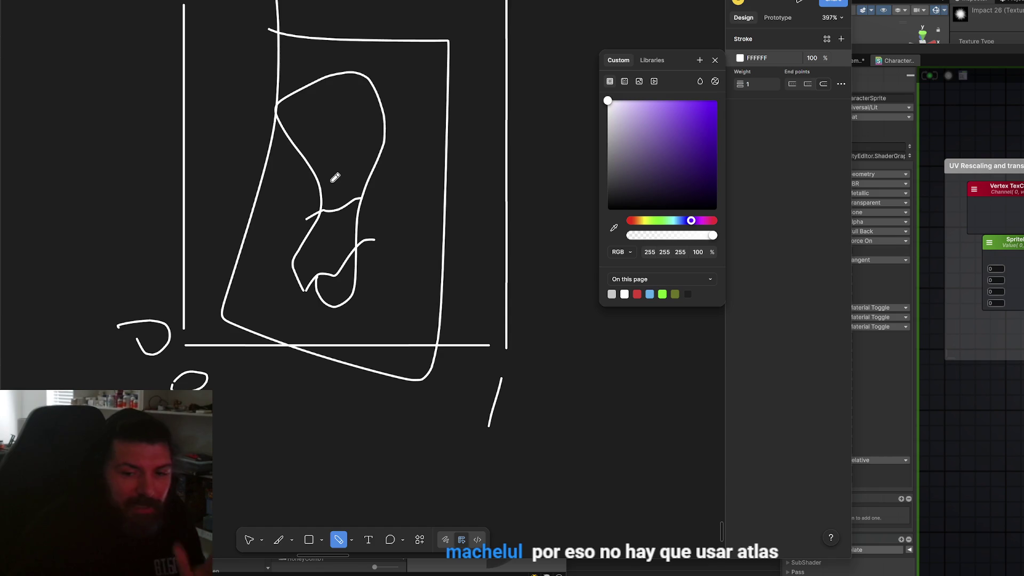
{"action": "scroll", "coordinate": [337, 454], "scroll_direction": "down", "scroll_amount": 10}
{"action": "scroll", "coordinate": [304, 224], "scroll_direction": "up", "scroll_amount": 5}
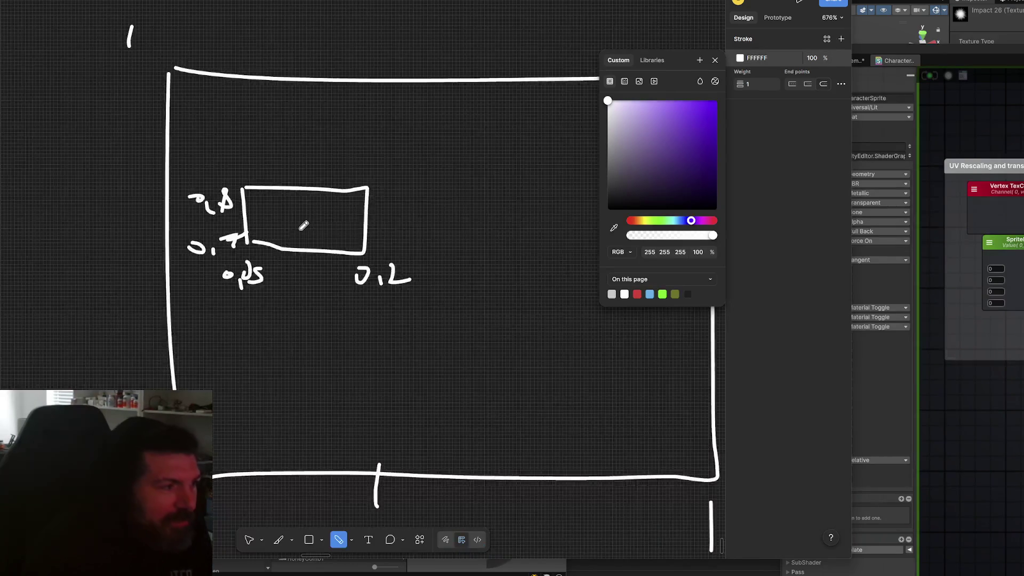
{"action": "scroll", "coordinate": [304, 225], "scroll_direction": "up", "scroll_amount": 3}
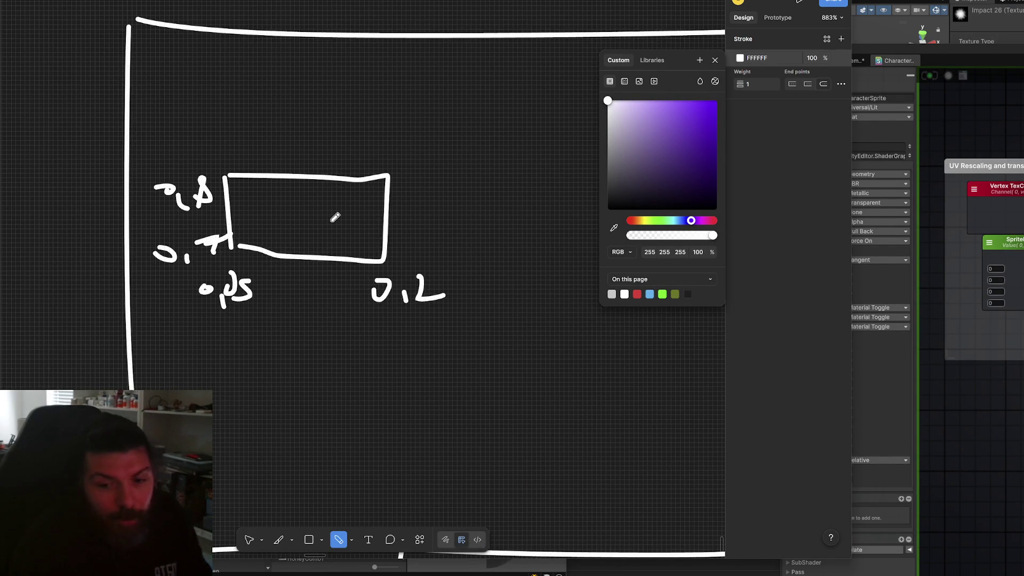
{"action": "scroll", "coordinate": [335, 218], "scroll_direction": "down", "scroll_amount": 5}
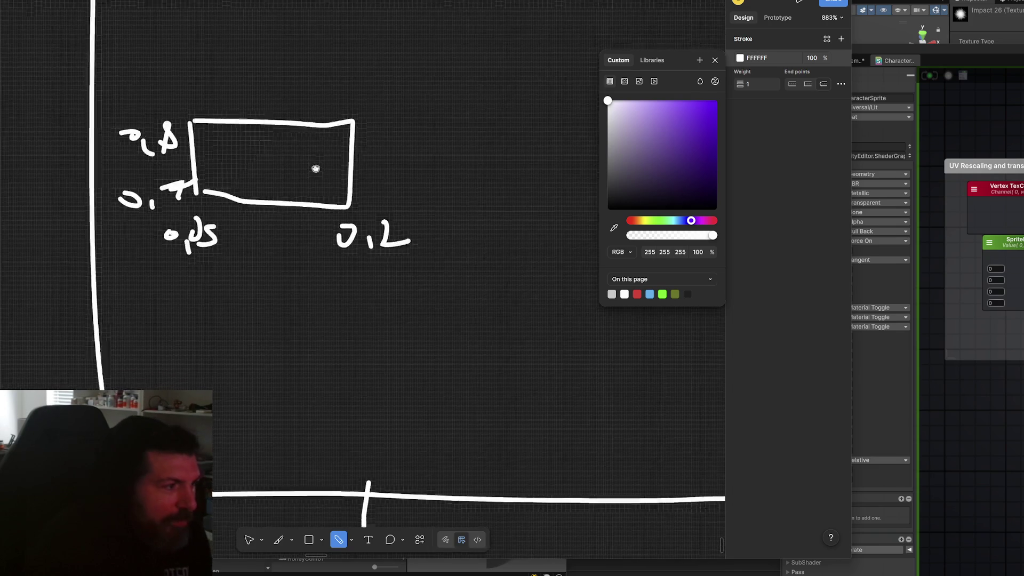
{"action": "mouse_move", "coordinate": [194, 257]}
{"action": "left_mouse_down"}
{"action": "mouse_move", "coordinate": [203, 390]}
{"action": "mouse_move", "coordinate": [270, 344]}
{"action": "mouse_move", "coordinate": [240, 393]}
{"action": "left_mouse_up"}
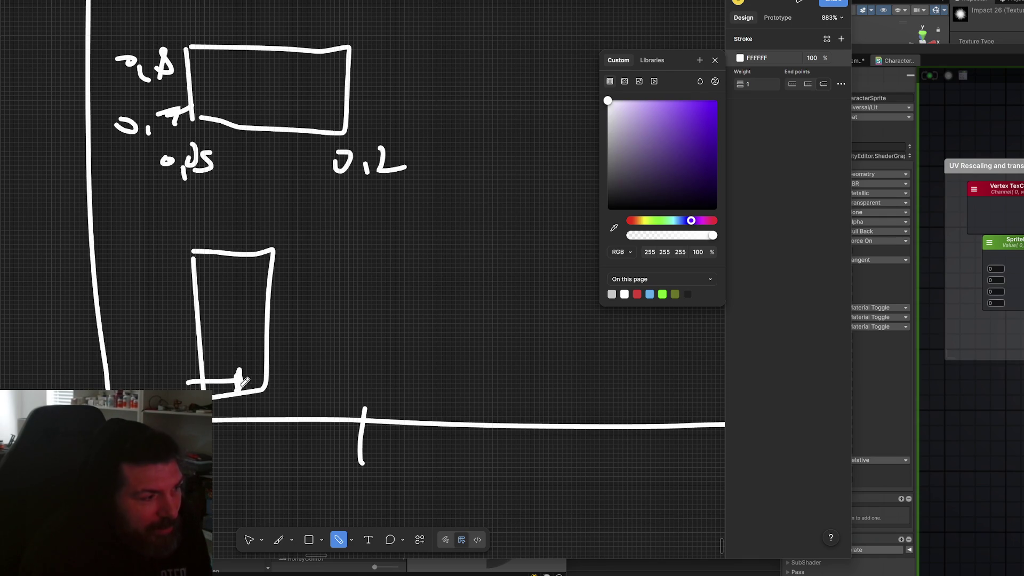
- Sketch a downward arrow beside the tall rectangle, then undo it with the stray stroke
{"action": "mouse_move", "coordinate": [177, 250]}
{"action": "left_mouse_down"}
{"action": "mouse_move", "coordinate": [175, 363]}
{"action": "mouse_move", "coordinate": [178, 352]}
{"action": "left_mouse_up"}
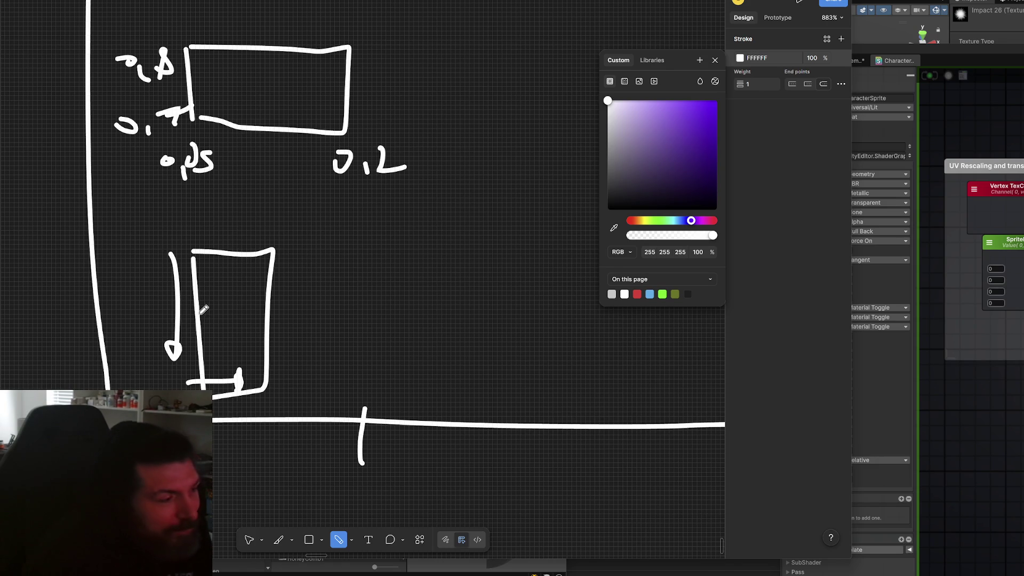
{"action": "key", "text": "ctrl+z"}
{"action": "key", "text": "ctrl+z"}
{"action": "scroll", "coordinate": [360, 275], "scroll_direction": "down", "scroll_amount": 5}
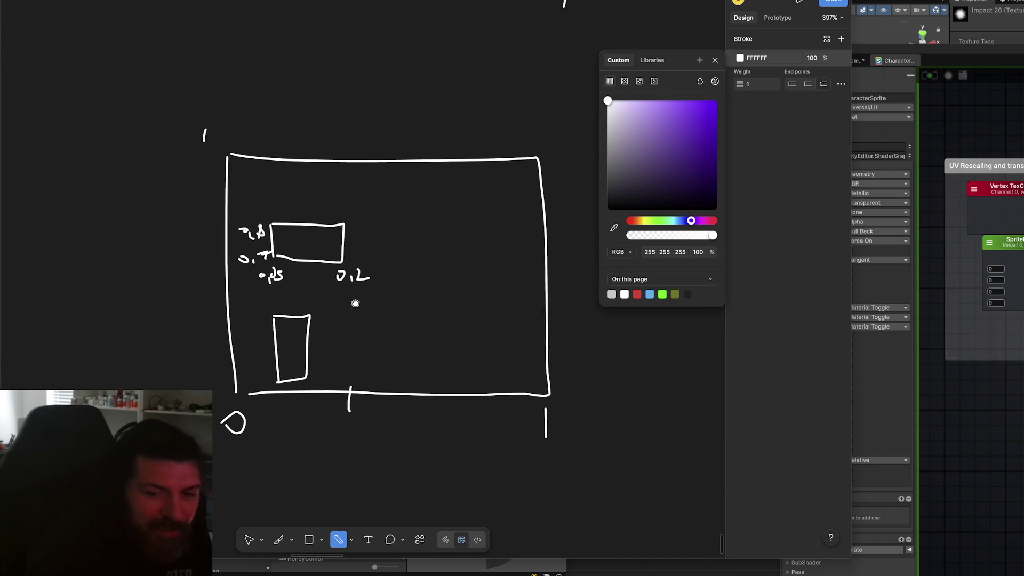
{"action": "scroll", "coordinate": [312, 155], "scroll_direction": "left", "scroll_amount": 1}
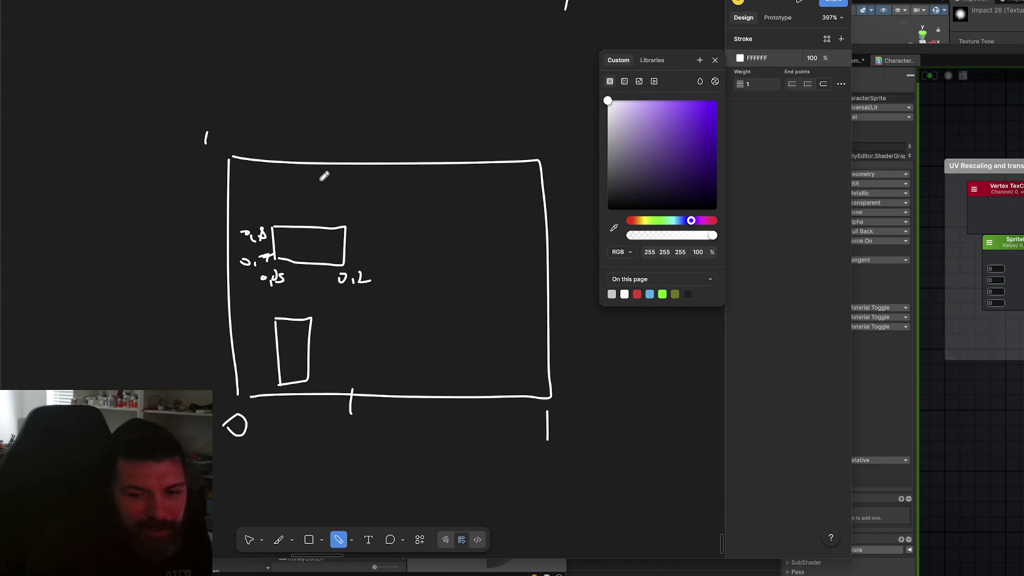
{"action": "scroll", "coordinate": [347, 191], "scroll_direction": "right", "scroll_amount": 2}
{"action": "scroll", "coordinate": [354, 126], "scroll_direction": "down", "scroll_amount": 3}
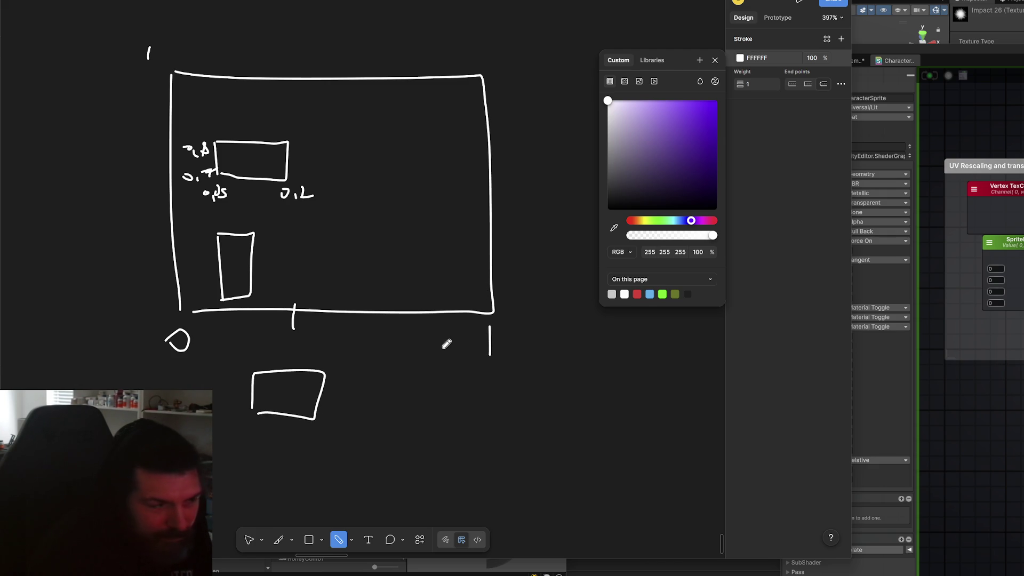
{"action": "scroll", "coordinate": [391, 307], "scroll_direction": "up", "scroll_amount": 1}
{"action": "scroll", "coordinate": [384, 323], "scroll_direction": "right", "scroll_amount": 1}
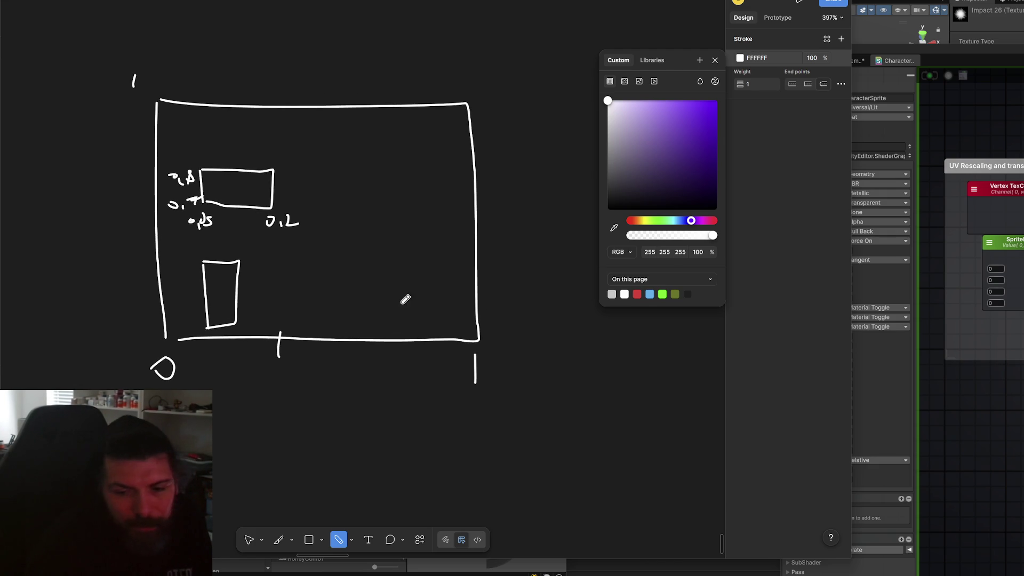
{"action": "scroll", "coordinate": [322, 370], "scroll_direction": "up", "scroll_amount": 10}
{"action": "scroll", "coordinate": [355, 336], "scroll_direction": "down", "scroll_amount": 5, "text": "ctrl"}
{"action": "scroll", "coordinate": [227, 223], "scroll_direction": "right", "scroll_amount": 6}
{"action": "scroll", "coordinate": [227, 223], "scroll_direction": "down", "scroll_amount": 2}
{"action": "scroll", "coordinate": [227, 223], "scroll_direction": "up", "scroll_amount": 5}
{"action": "scroll", "coordinate": [227, 223], "scroll_direction": "right", "scroll_amount": 2}
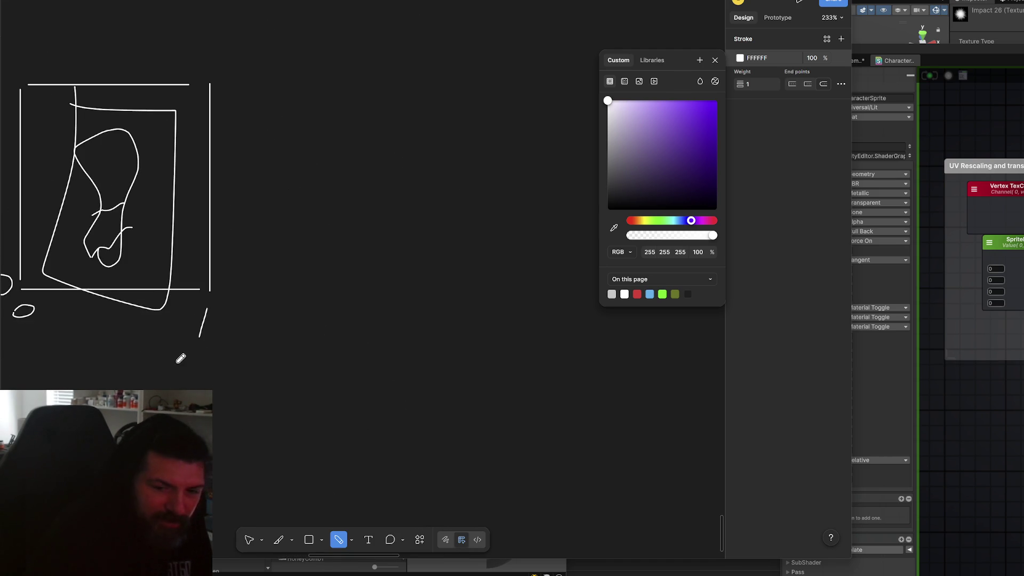
{"action": "scroll", "coordinate": [313, 395], "scroll_direction": "left", "scroll_amount": 3}
{"action": "scroll", "coordinate": [313, 395], "scroll_direction": "up", "scroll_amount": 5}
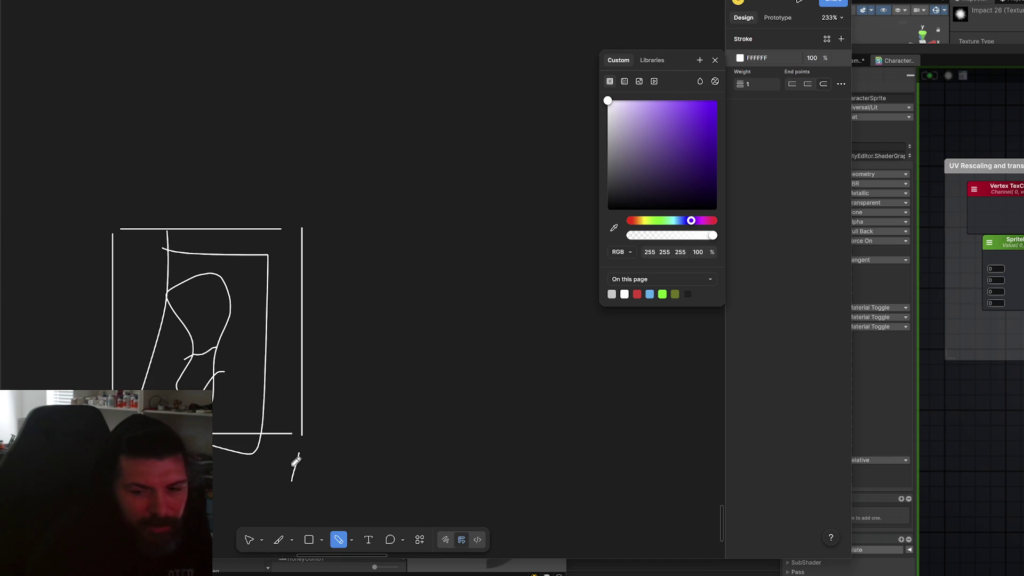
{"action": "scroll", "coordinate": [256, 347], "scroll_direction": "down", "scroll_amount": 2}
{"action": "scroll", "coordinate": [257, 346], "scroll_direction": "left", "scroll_amount": 1}
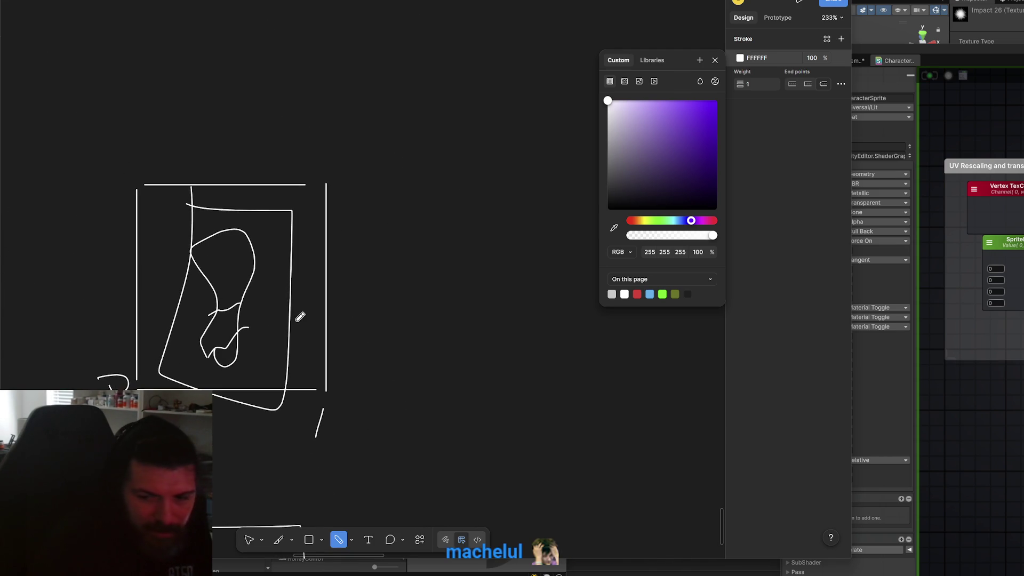
{"action": "scroll", "coordinate": [366, 300], "scroll_direction": "down", "scroll_amount": 4}
{"action": "scroll", "coordinate": [366, 300], "scroll_direction": "left", "scroll_amount": 1}
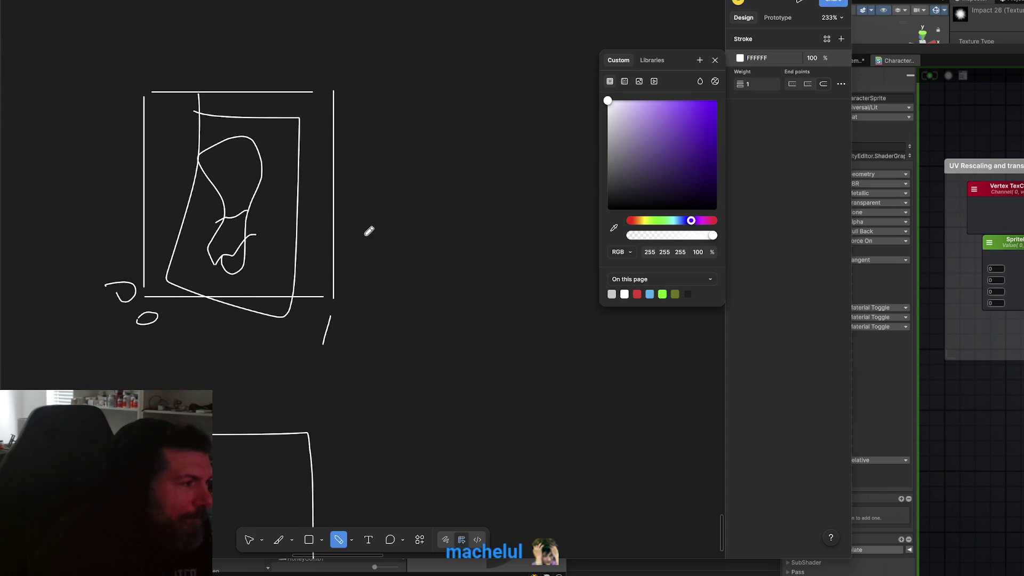
{"action": "scroll", "coordinate": [364, 238], "scroll_direction": "up", "scroll_amount": 5}
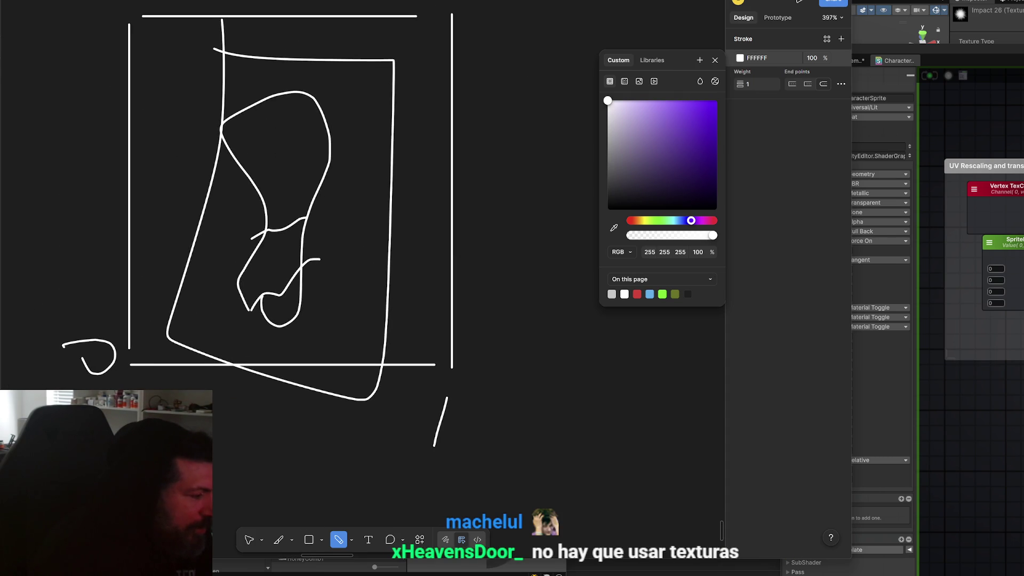
{"action": "key", "text": "alt+Tab"}
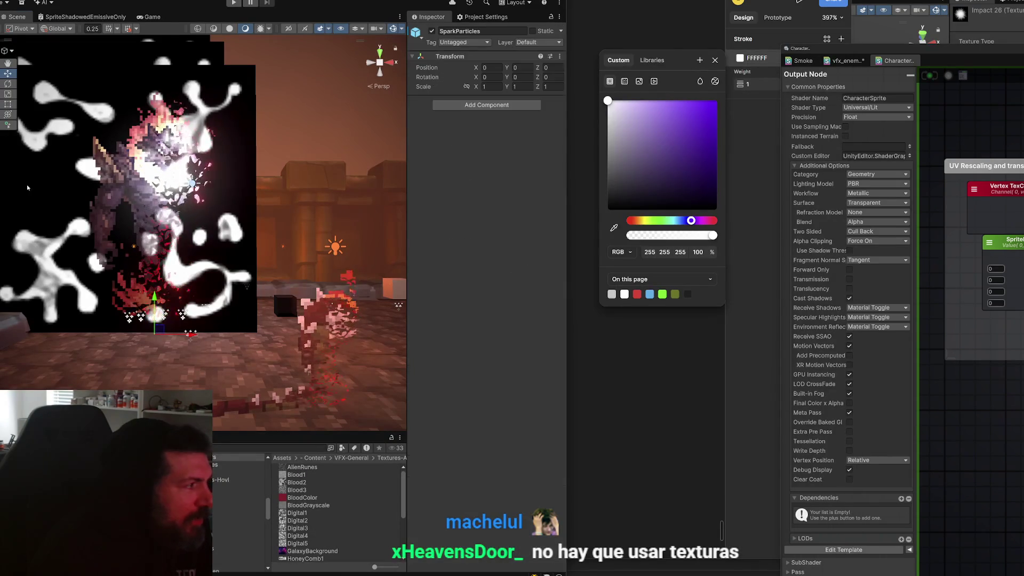
- Activate SparkParticles, then select the fire elemental's child Sprite and frame it with F
{"action": "left_click", "coordinate": [432, 31]}
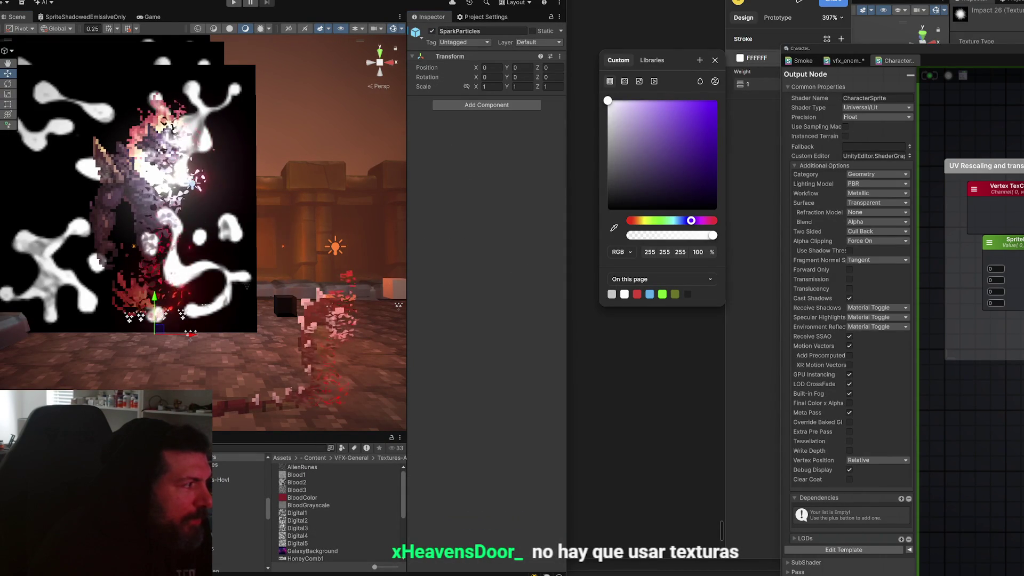
{"action": "left_click", "coordinate": [267, 184]}
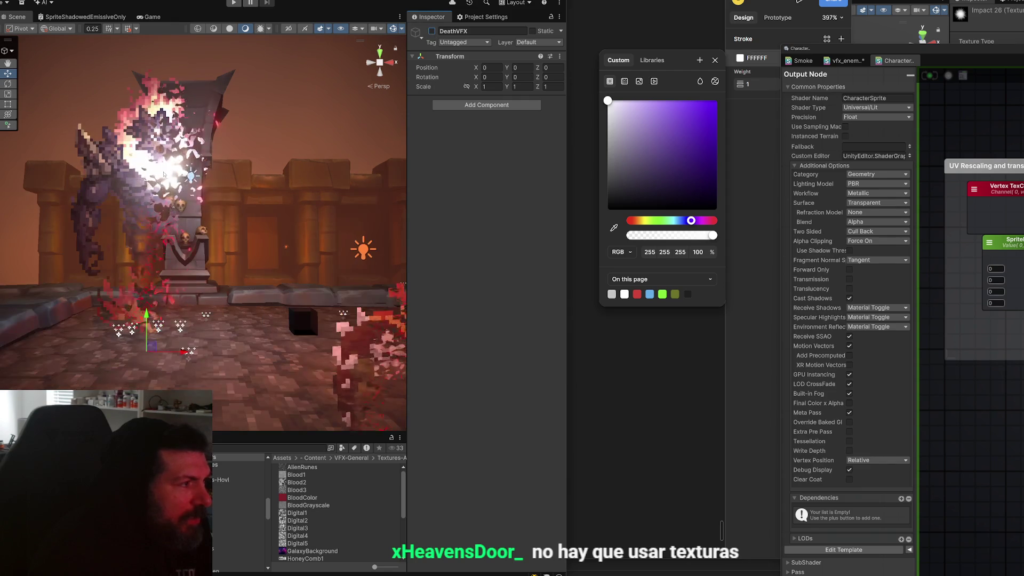
{"action": "left_click", "coordinate": [176, 149]}
{"action": "left_click", "coordinate": [256, 85]}
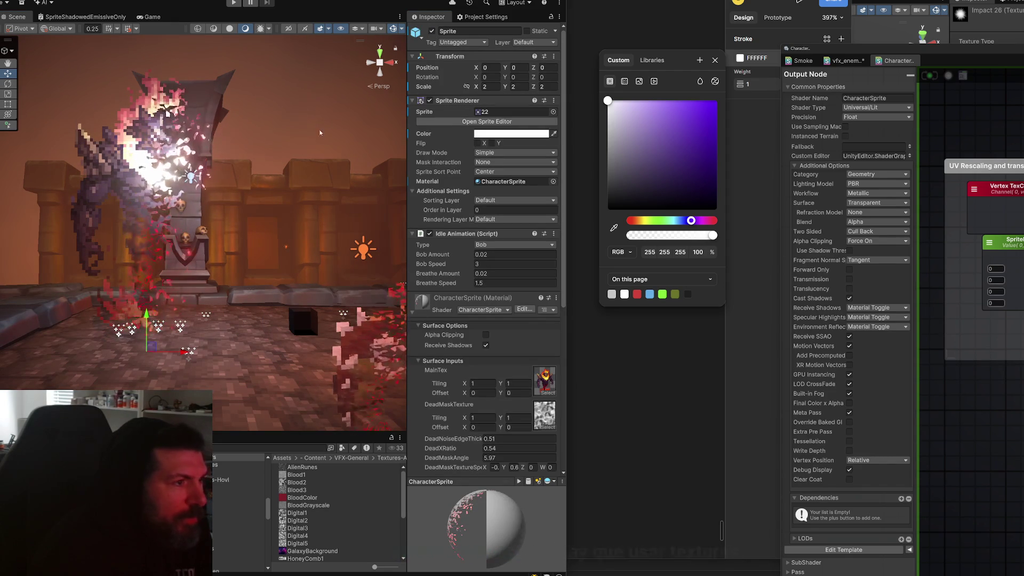
{"action": "key", "text": "f"}
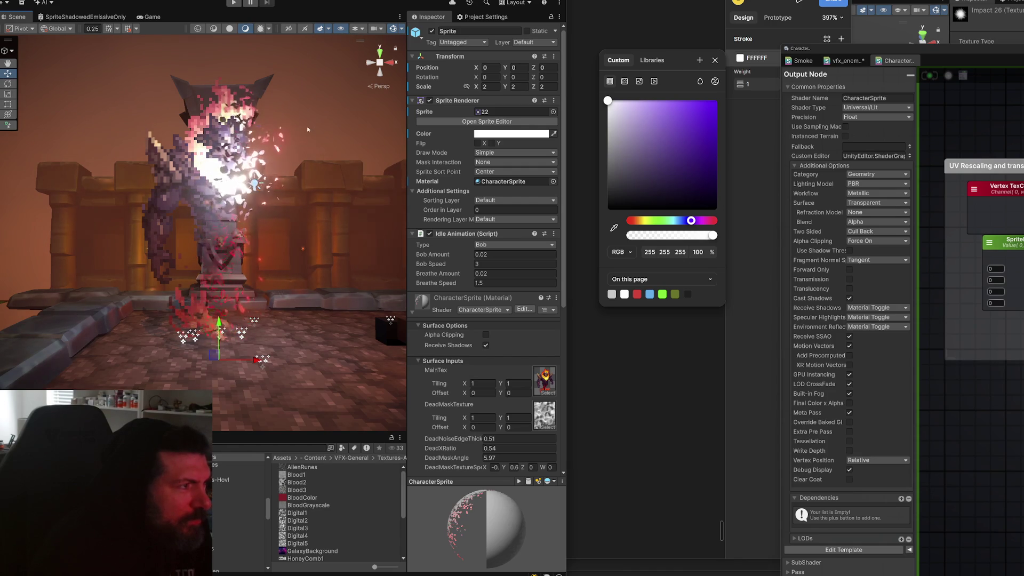
{"action": "scroll", "coordinate": [350, 48], "scroll_direction": "up", "scroll_amount": 2}
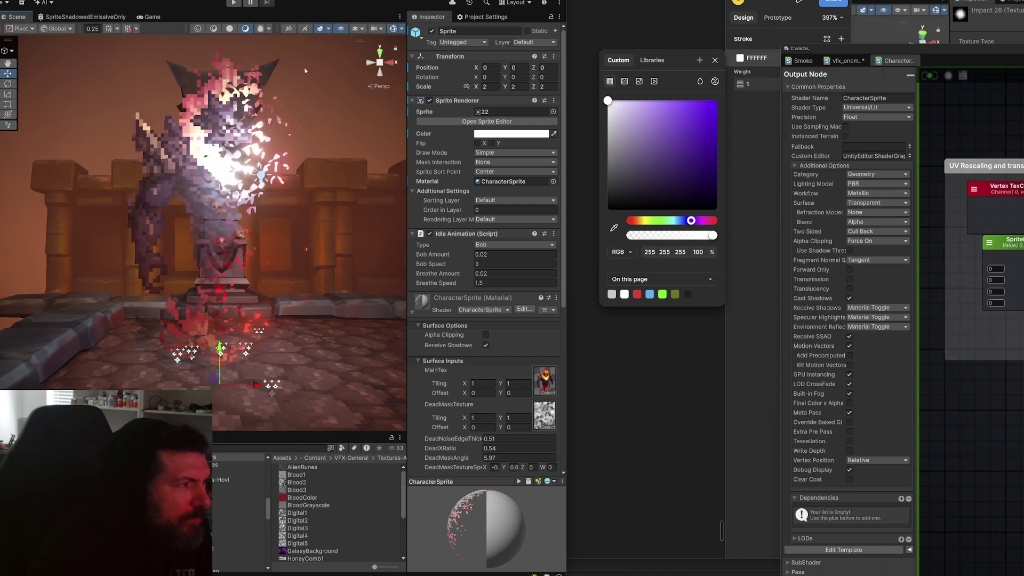
- Toggle scene gizmos and lighting, and orbit the view to bring the floor in
{"action": "left_click", "coordinate": [402, 28]}
{"action": "left_click", "coordinate": [401, 28]}
{"action": "left_click", "coordinate": [402, 28]}
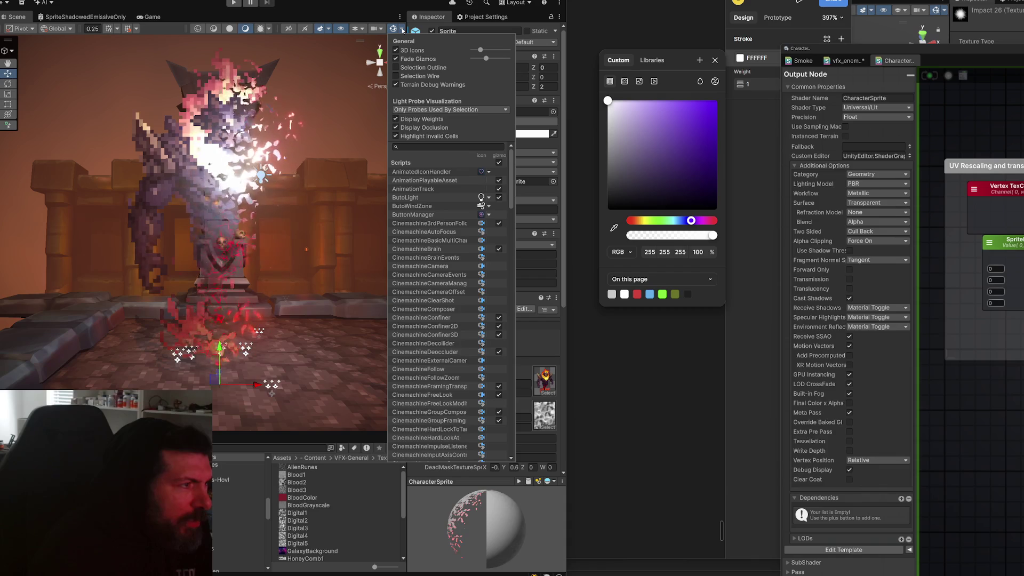
{"action": "left_click", "coordinate": [214, 29]}
{"action": "mouse_move", "coordinate": [208, 40]}
{"action": "left_mouse_down"}
{"action": "mouse_move", "coordinate": [202, 134]}
{"action": "mouse_move", "coordinate": [299, 139]}
{"action": "mouse_move", "coordinate": [91, 128]}
{"action": "left_mouse_up"}
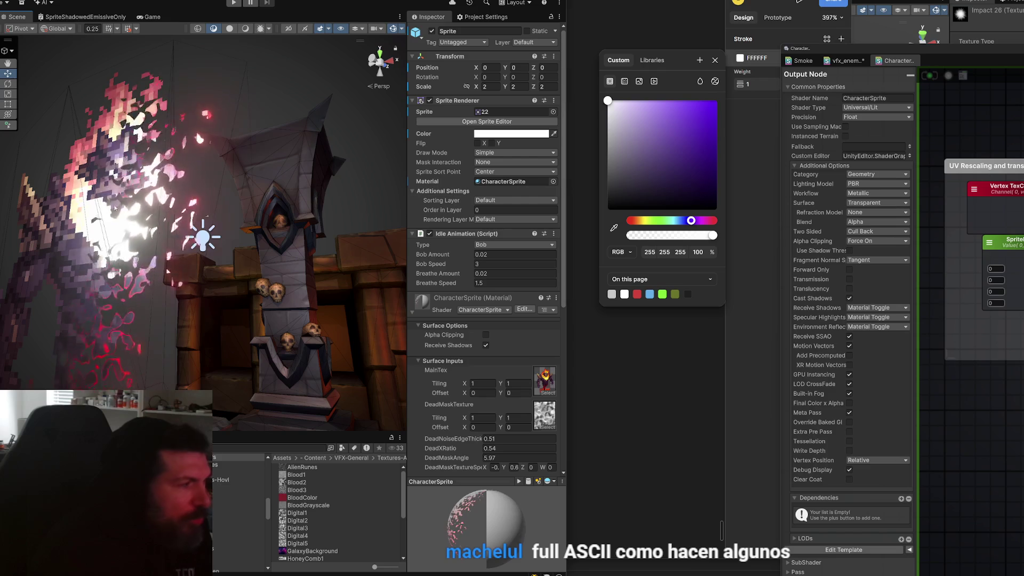
{"action": "scroll", "coordinate": [99, 210], "scroll_direction": "up", "scroll_amount": 3}
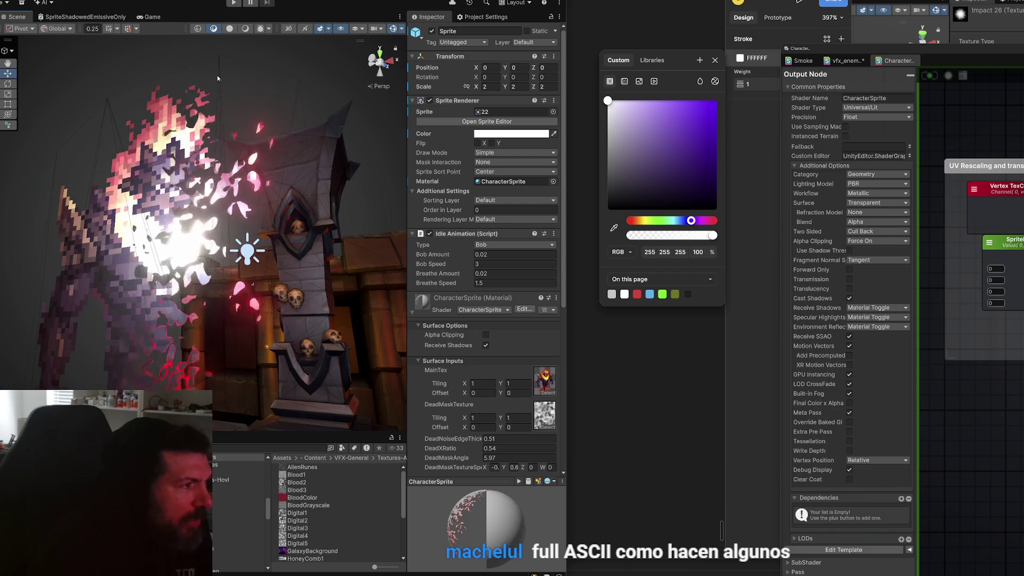
{"action": "scroll", "coordinate": [183, 304], "scroll_direction": "up", "scroll_amount": 2}
{"action": "left_click_drag", "start_coordinate": [183, 304], "coordinate": [14, 276]}
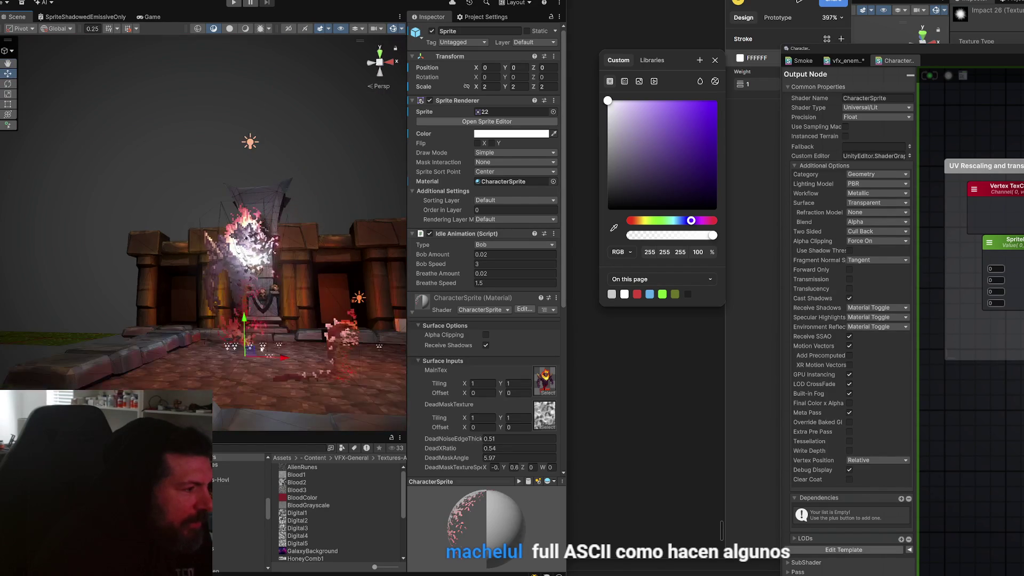
- Move the Death_0 sprite up and to the left above the dungeon building
{"action": "left_click_drag", "start_coordinate": [240, 320], "coordinate": [126, 192]}
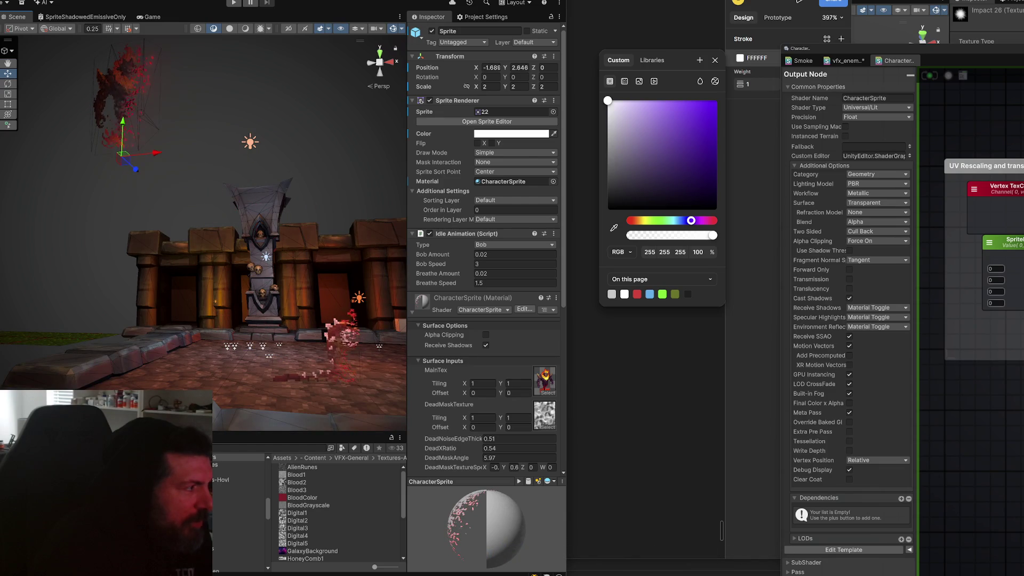
{"action": "left_click", "coordinate": [266, 314]}
{"action": "mouse_move", "coordinate": [314, 379]}
{"action": "left_mouse_down"}
{"action": "mouse_move", "coordinate": [104, 144]}
{"action": "mouse_move", "coordinate": [54, 134]}
{"action": "left_mouse_up"}
{"action": "scroll", "coordinate": [142, 146], "scroll_direction": "up", "scroll_amount": 5}
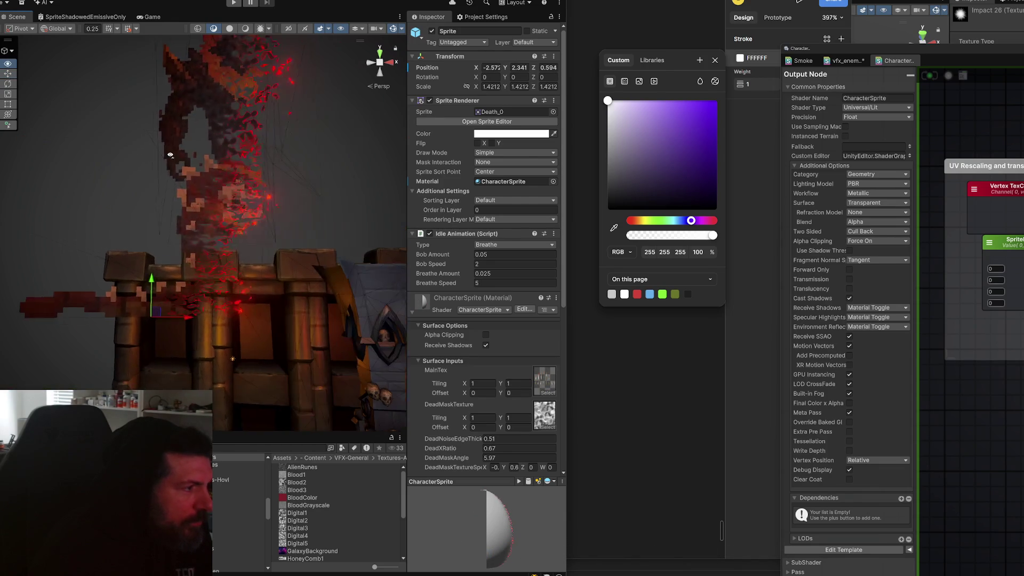
- Switch the Scene view to 2D, nudge the selected sprites up, and reselect Death_0
{"action": "left_click", "coordinate": [288, 28]}
{"action": "key", "text": "t"}
{"action": "scroll", "coordinate": [255, 229], "scroll_direction": "up", "scroll_amount": 5}
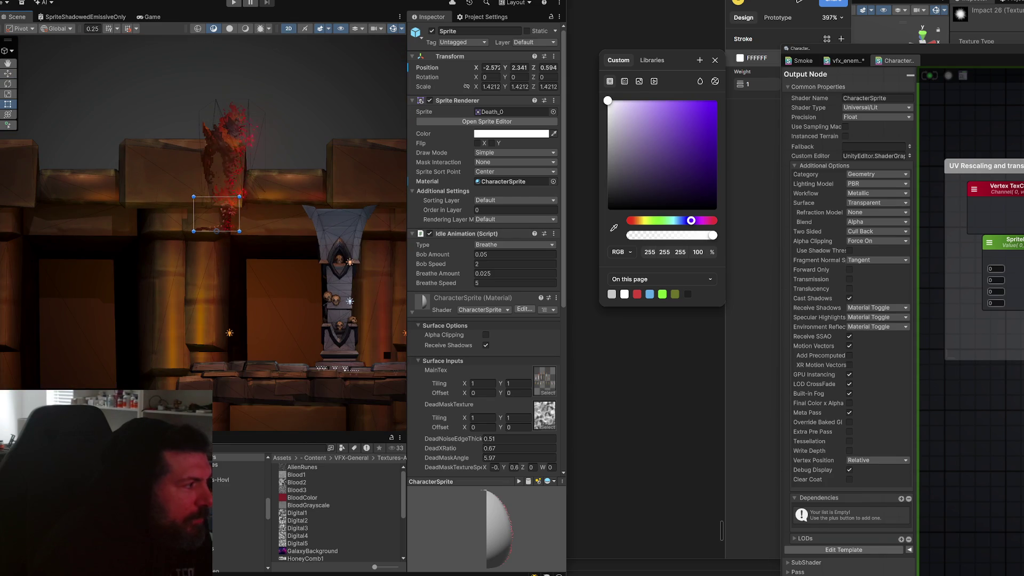
{"action": "scroll", "coordinate": [216, 224], "scroll_direction": "down", "scroll_amount": 2}
{"action": "key", "text": "w"}
{"action": "left_click", "coordinate": [139, 256], "text": "shift"}
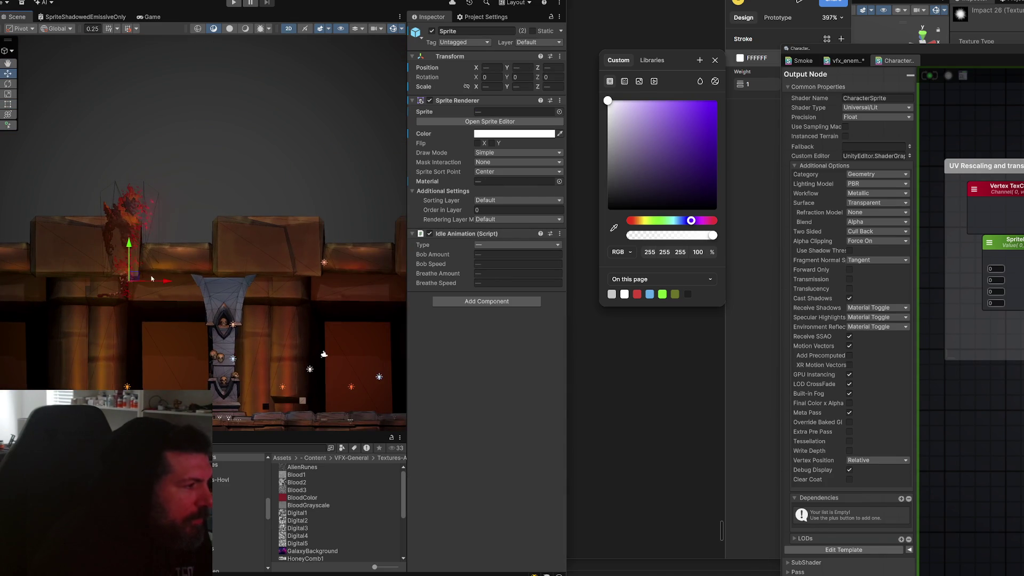
{"action": "mouse_move", "coordinate": [144, 259]}
{"action": "left_mouse_down"}
{"action": "mouse_move", "coordinate": [237, 165]}
{"action": "mouse_move", "coordinate": [172, 160]}
{"action": "left_mouse_up"}
{"action": "left_click", "coordinate": [231, 181]}
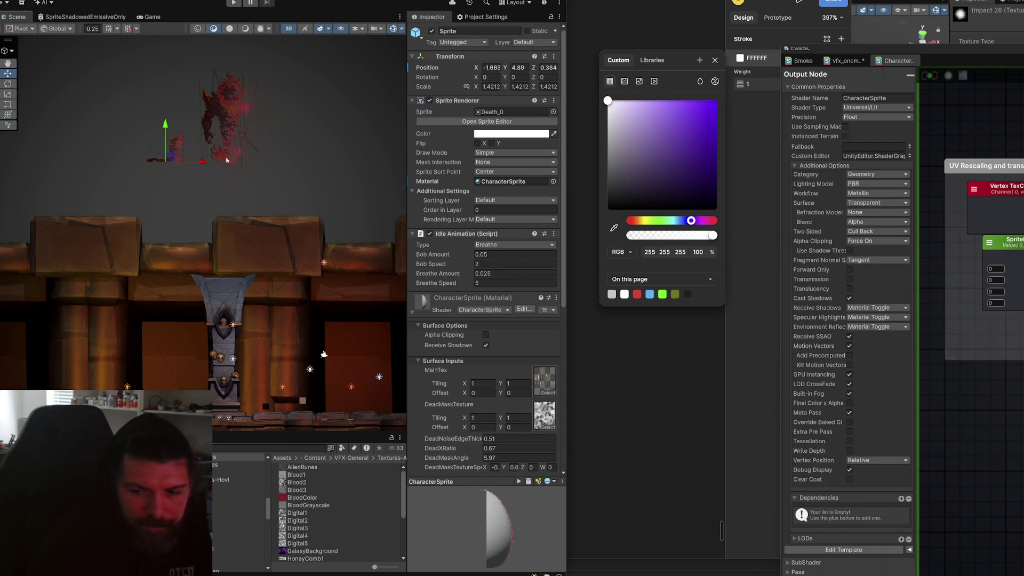
- Snip the dissolving Death sprites from the Scene view, then return to the Figma sketch canvas
{"action": "key", "text": "f"}
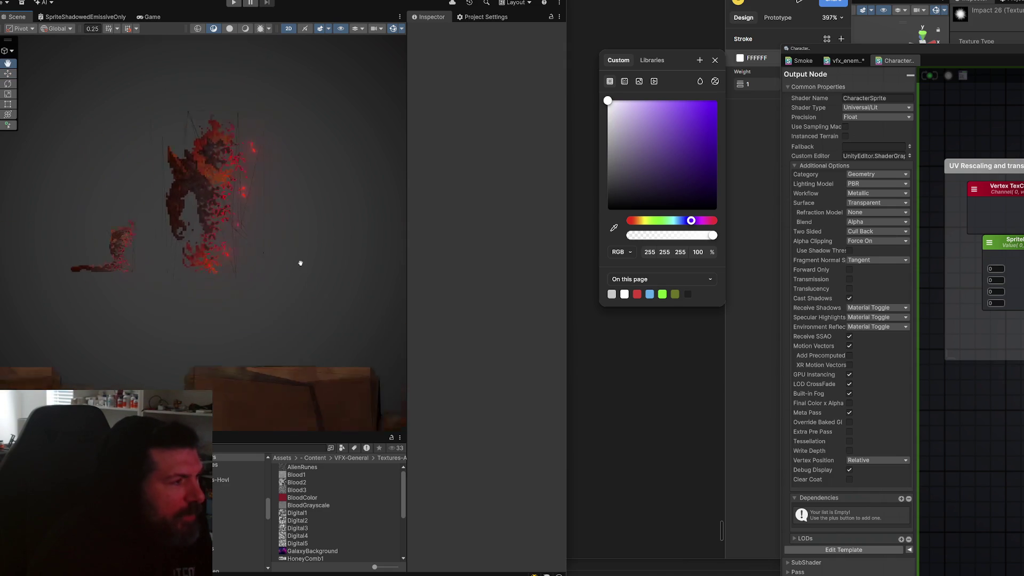
{"action": "mouse_move", "coordinate": [300, 279]}
{"action": "left_mouse_down"}
{"action": "mouse_move", "coordinate": [112, 256]}
{"action": "mouse_move", "coordinate": [192, 288]}
{"action": "mouse_move", "coordinate": [208, 240]}
{"action": "mouse_move", "coordinate": [129, 290]}
{"action": "mouse_move", "coordinate": [208, 247]}
{"action": "mouse_move", "coordinate": [258, 256]}
{"action": "mouse_move", "coordinate": [169, 160]}
{"action": "mouse_move", "coordinate": [194, 126]}
{"action": "mouse_move", "coordinate": [284, 251]}
{"action": "left_mouse_up"}
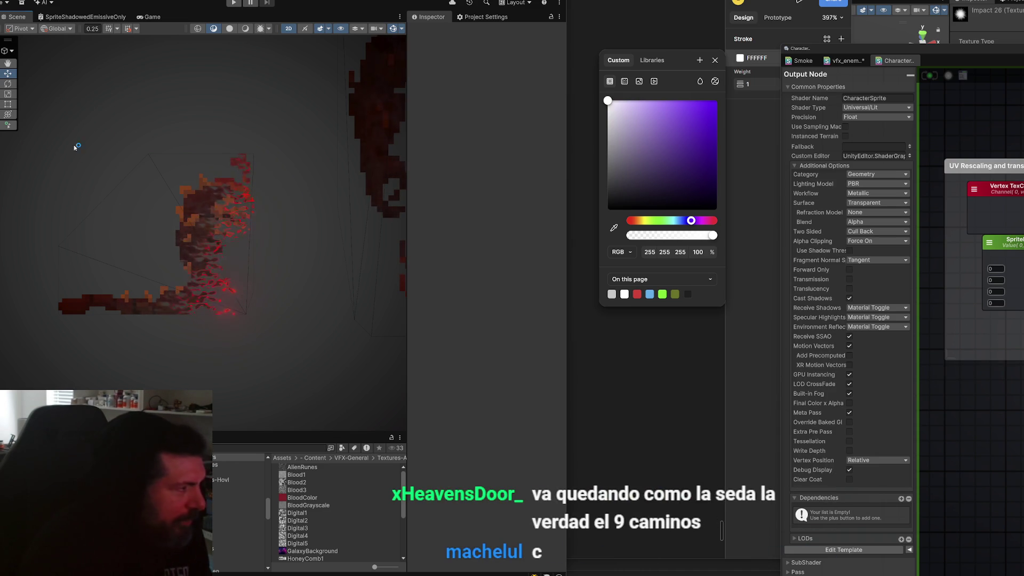
{"action": "key", "text": "super+shift+s"}
{"action": "left_click_drag", "start_coordinate": [28, 112], "coordinate": [296, 341]}
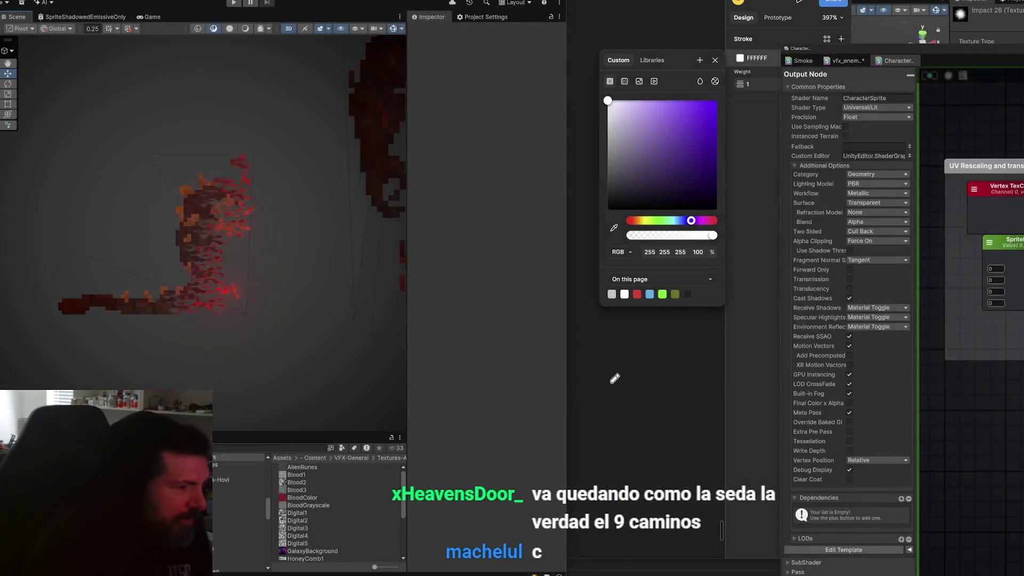
{"action": "left_click", "coordinate": [627, 383]}
{"action": "scroll", "coordinate": [587, 388], "scroll_direction": "down", "scroll_amount": 5}
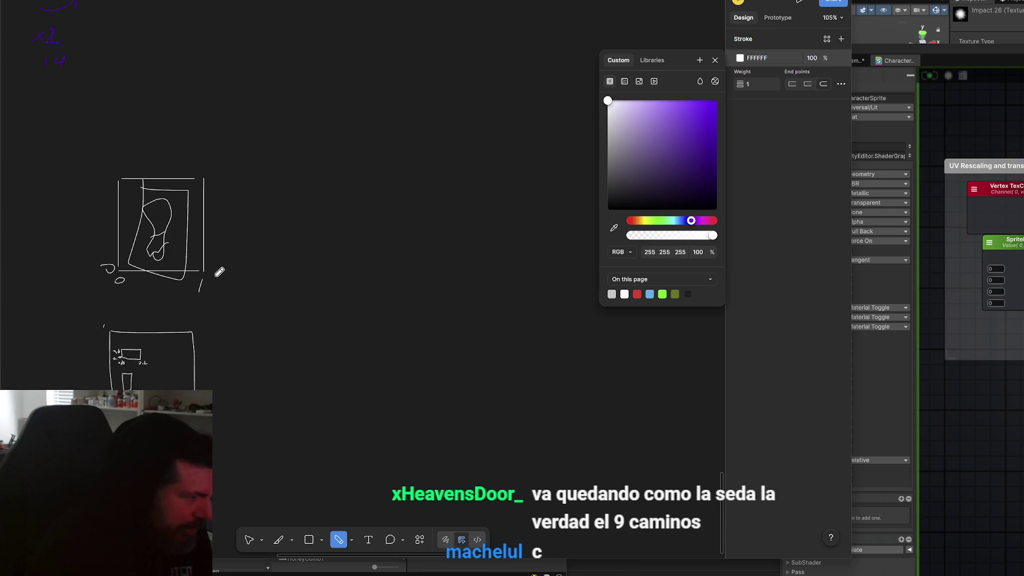
- Paste the captured sprite screenshot into Figma and move it beside the earlier sketches
{"action": "key", "text": "Escape"}
{"action": "key", "text": "ctrl+v"}
{"action": "mouse_move", "coordinate": [390, 288]}
{"action": "left_mouse_down"}
{"action": "mouse_move", "coordinate": [575, 256]}
{"action": "mouse_move", "coordinate": [364, 284]}
{"action": "left_mouse_up"}
{"action": "scroll", "coordinate": [380, 324], "scroll_direction": "up", "scroll_amount": 2}
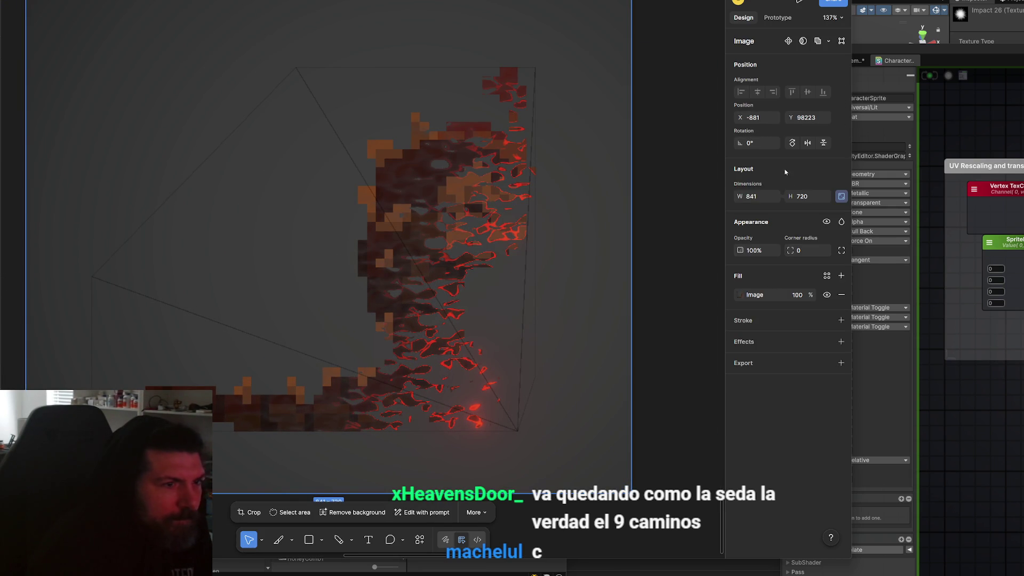
- Try two white pencil strokes over the sprite, undo both, and reselect the screenshot image
{"action": "left_click", "coordinate": [339, 539]}
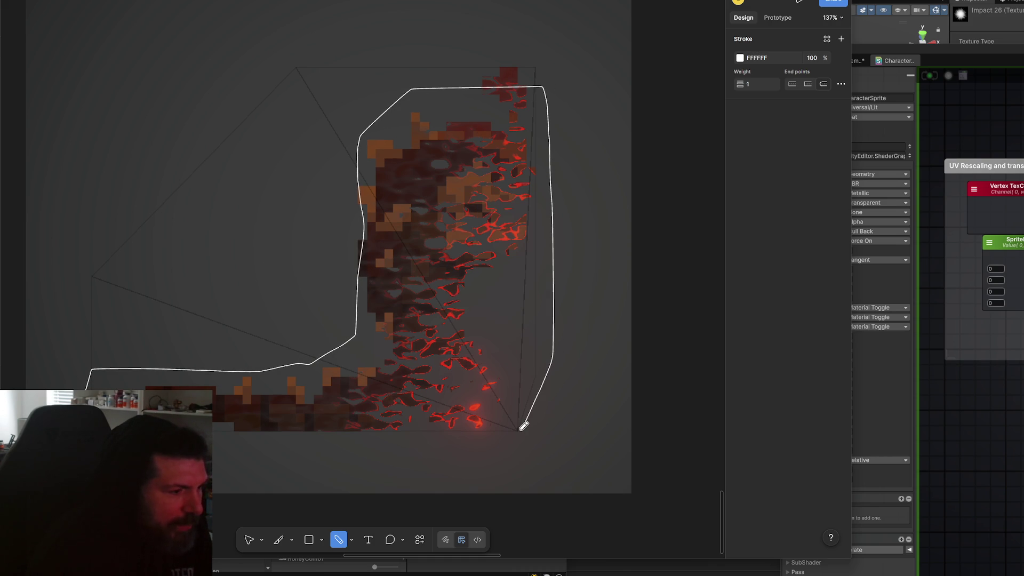
{"action": "mouse_move", "coordinate": [449, 442]}
{"action": "left_mouse_down"}
{"action": "mouse_move", "coordinate": [210, 444]}
{"action": "mouse_move", "coordinate": [219, 408]}
{"action": "mouse_move", "coordinate": [267, 377]}
{"action": "left_mouse_up"}
{"action": "key", "text": "ctrl+z"}
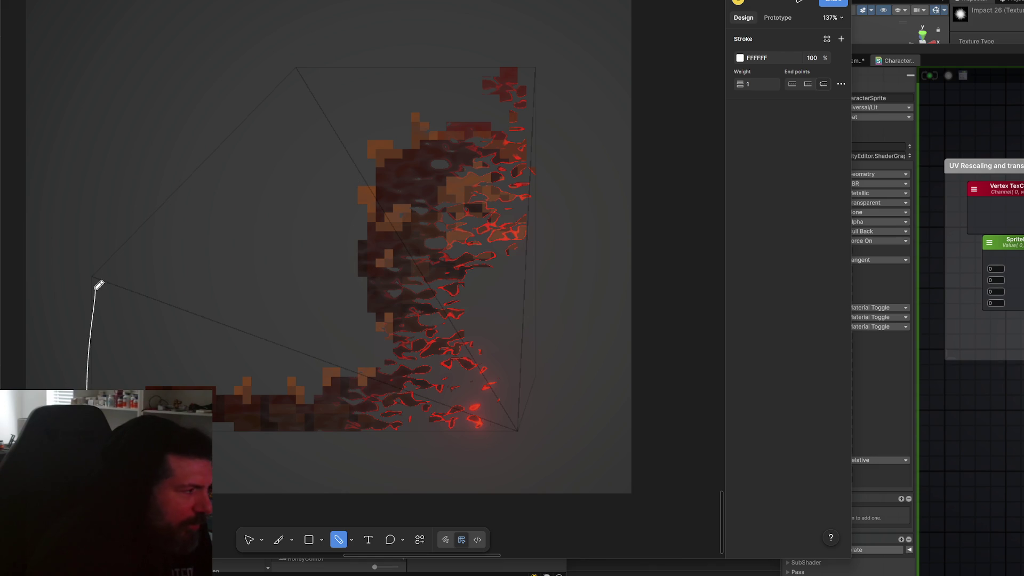
{"action": "left_click_drag", "start_coordinate": [533, 330], "coordinate": [535, 403]}
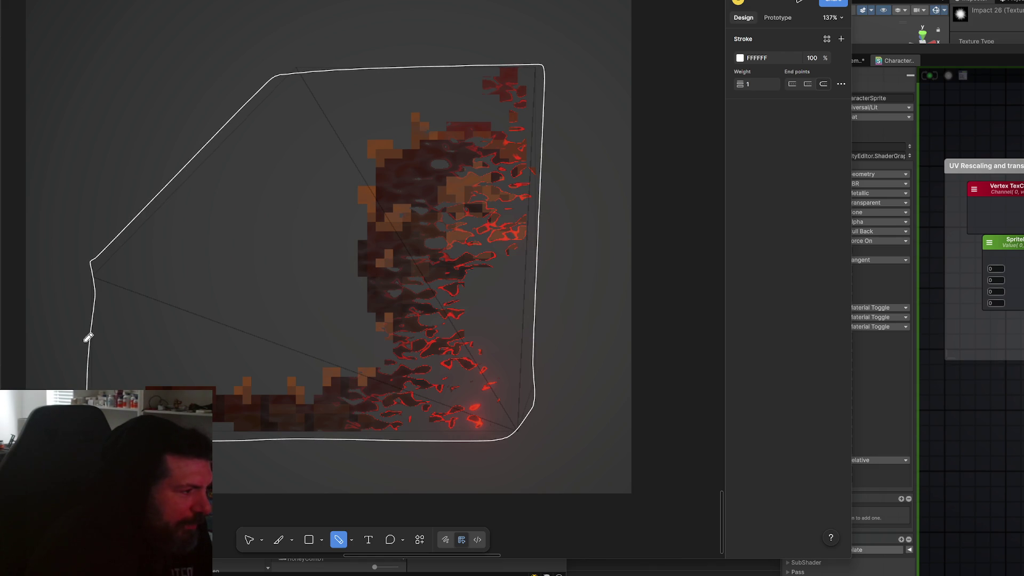
{"action": "key", "text": "ctrl+z"}
{"action": "key", "text": "v"}
{"action": "left_click", "coordinate": [240, 366]}
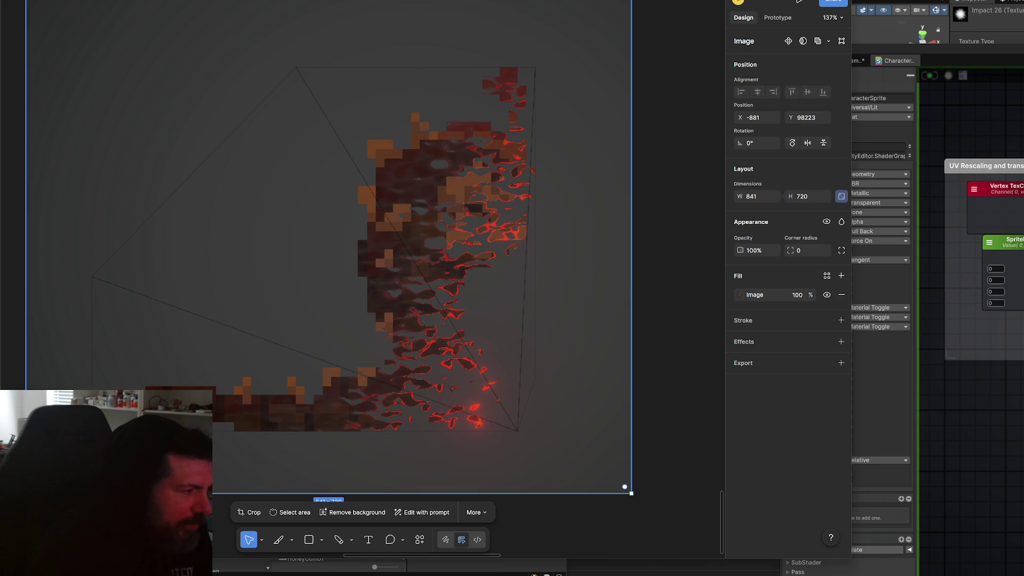
- Draw curved white strokes and a loop over the sprite, then undo them
{"action": "left_click", "coordinate": [338, 540]}
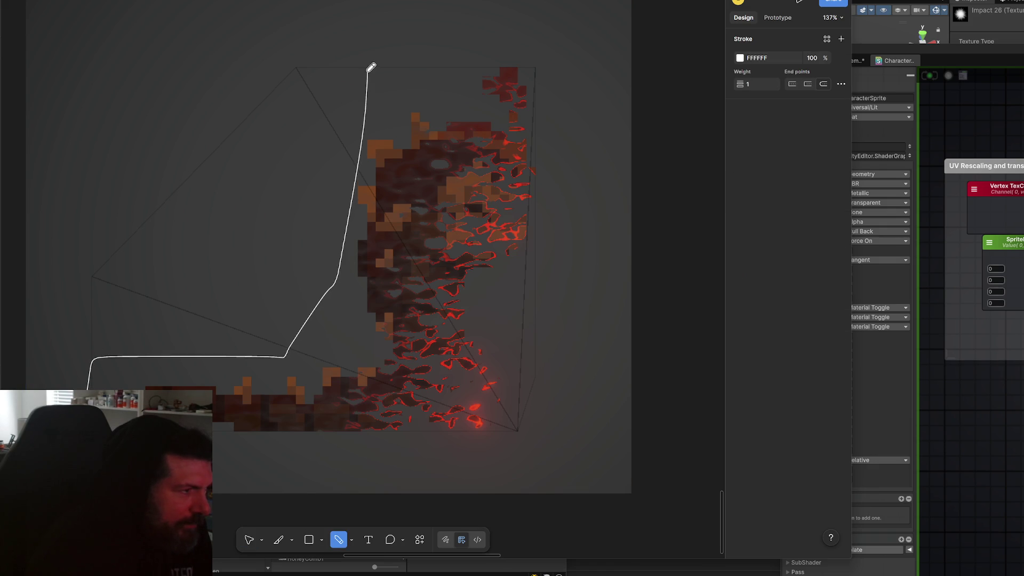
{"action": "left_click_drag", "start_coordinate": [114, 315], "coordinate": [412, 65]}
{"action": "left_click_drag", "start_coordinate": [1, 346], "coordinate": [410, 69]}
{"action": "left_click_drag", "start_coordinate": [1, 357], "coordinate": [423, 104]}
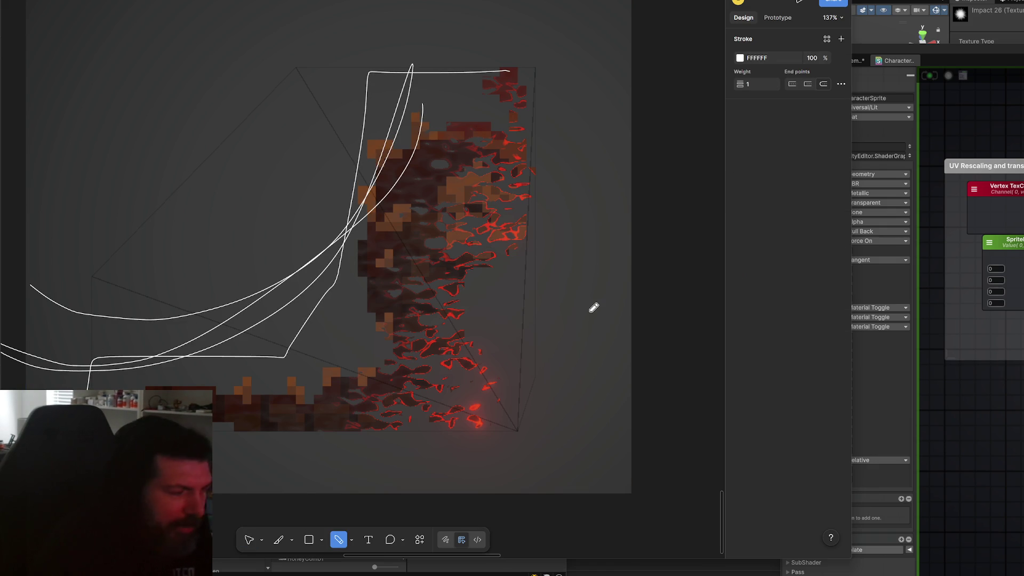
{"action": "key", "text": "ctrl+z"}
{"action": "key", "text": "ctrl+z"}
{"action": "key", "text": "ctrl+z"}
{"action": "key", "text": "ctrl+z"}
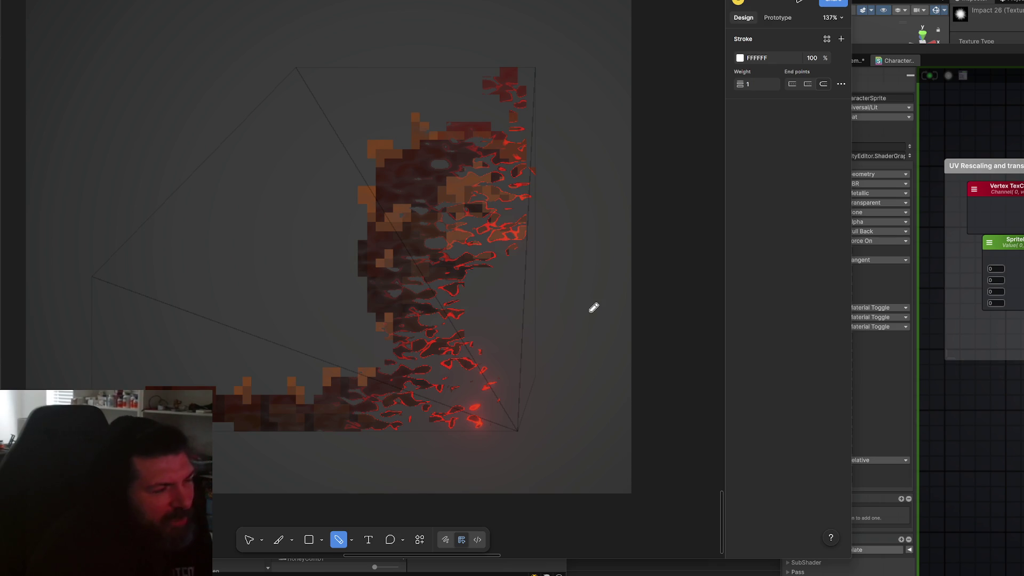
{"action": "scroll", "coordinate": [535, 336], "scroll_direction": "up", "scroll_amount": 1}
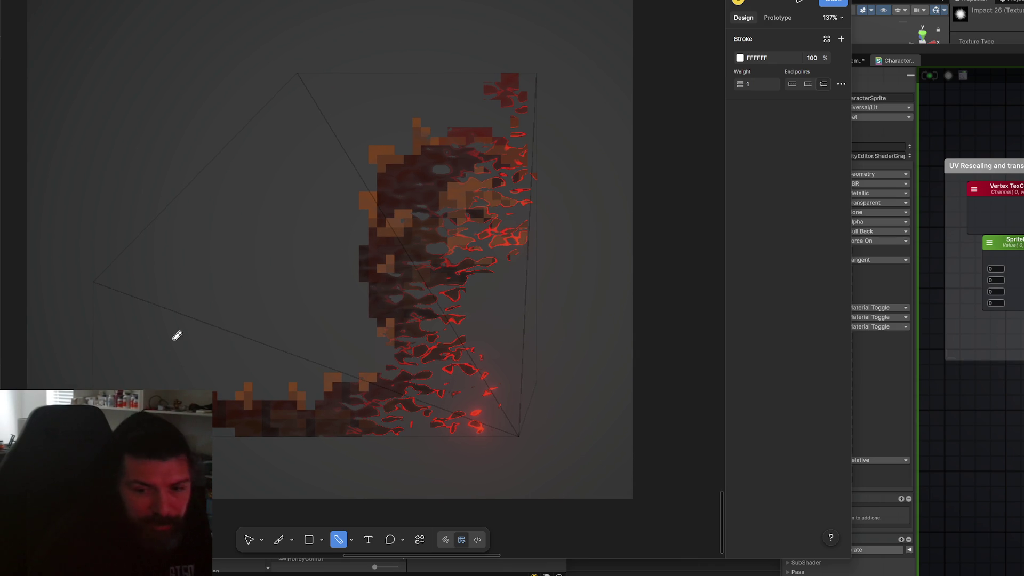
{"action": "mouse_move", "coordinate": [101, 389]}
{"action": "left_mouse_down"}
{"action": "mouse_move", "coordinate": [590, 96]}
{"action": "mouse_move", "coordinate": [96, 382]}
{"action": "mouse_move", "coordinate": [88, 372]}
{"action": "left_mouse_up"}
{"action": "key", "text": "ctrl+z"}
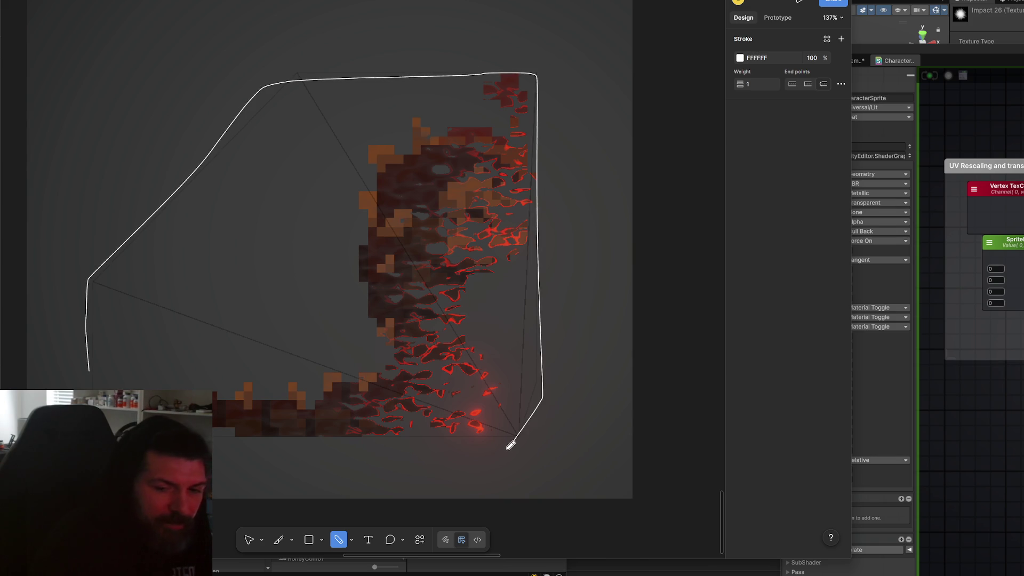
- Trace white outline lines along the sprite's base, sides and top, undoing the rejected strokes
{"action": "left_click_drag", "start_coordinate": [511, 446], "coordinate": [296, 442]}
{"action": "left_click_drag", "start_coordinate": [322, 366], "coordinate": [532, 446]}
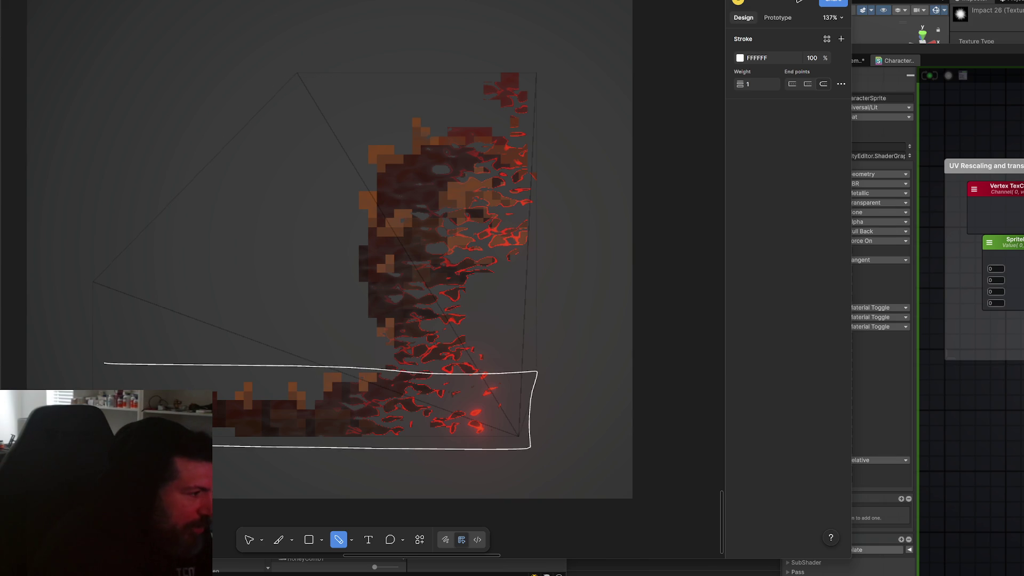
{"action": "left_click_drag", "start_coordinate": [348, 76], "coordinate": [338, 487]}
{"action": "left_click_drag", "start_coordinate": [514, 71], "coordinate": [551, 458]}
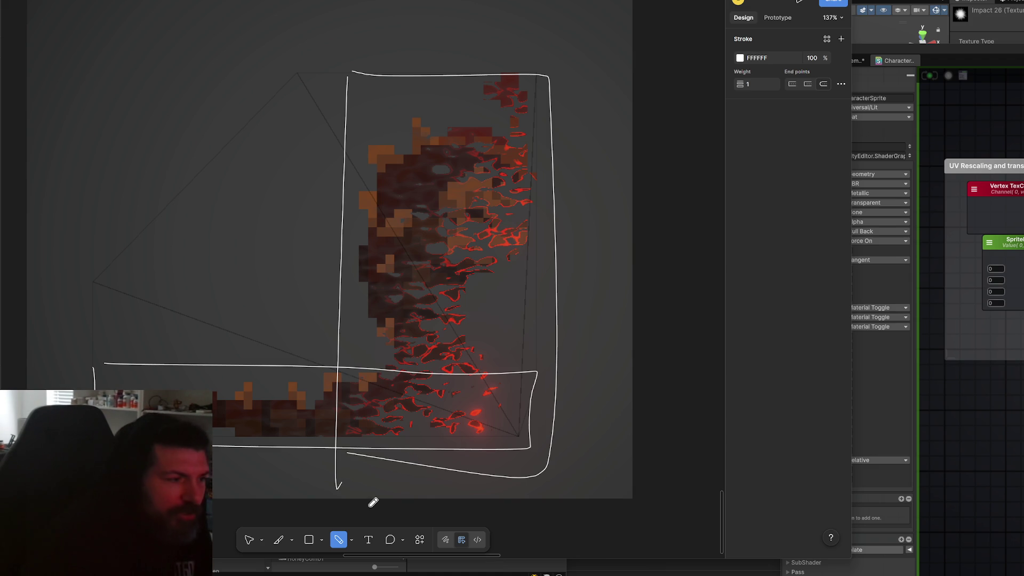
{"action": "key", "text": "ctrl+z"}
{"action": "key", "text": "ctrl+z"}
{"action": "key", "text": "ctrl+z"}
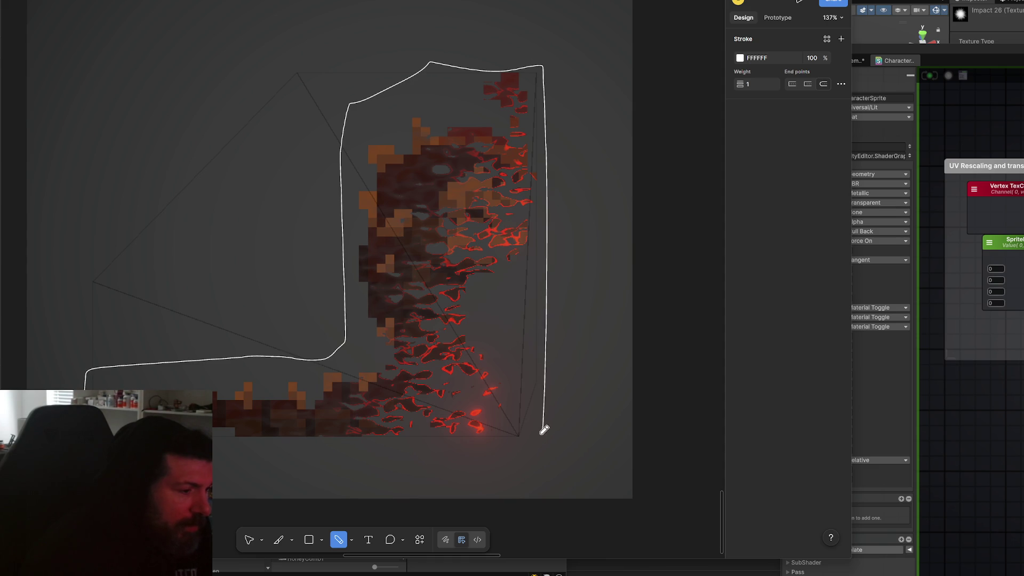
{"action": "key", "text": "ctrl+z"}
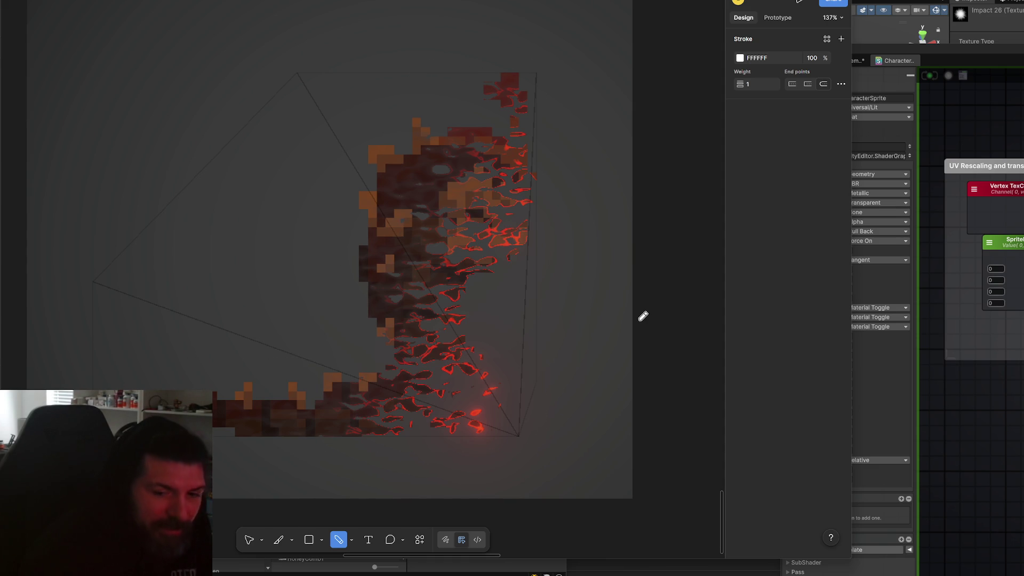
{"action": "mouse_move", "coordinate": [130, 54]}
{"action": "left_mouse_down"}
{"action": "mouse_move", "coordinate": [557, 183]}
{"action": "mouse_move", "coordinate": [256, 446]}
{"action": "mouse_move", "coordinate": [213, 446]}
{"action": "left_mouse_up"}
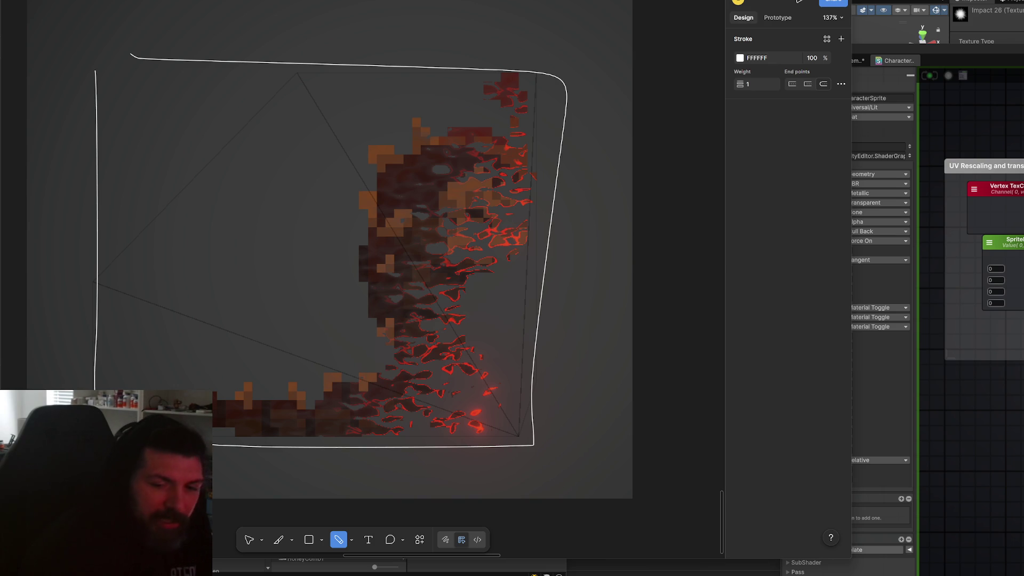
{"action": "key", "text": "ctrl+z"}
{"action": "scroll", "coordinate": [244, 402], "scroll_direction": "down", "scroll_amount": 3}
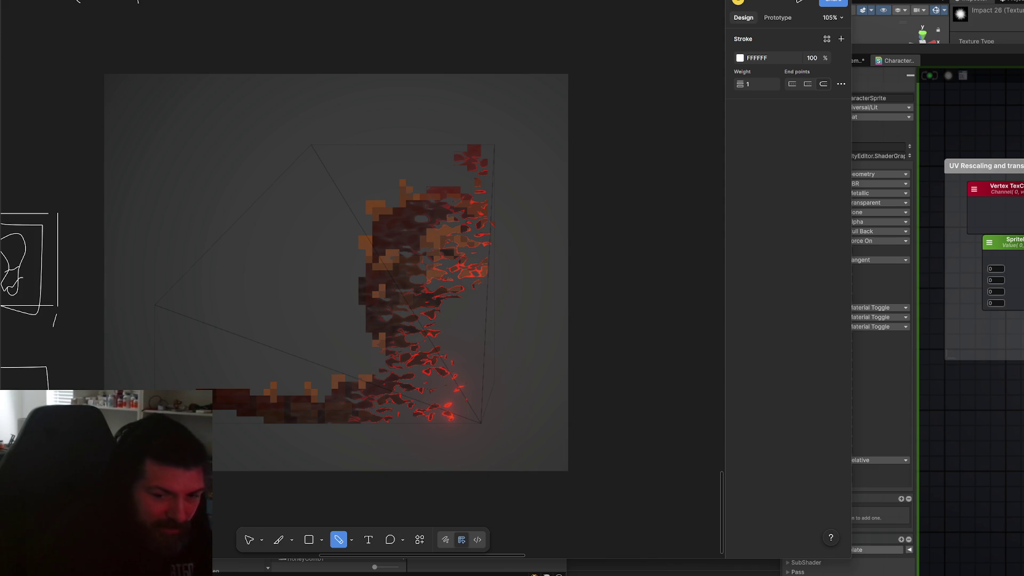
- Move the screenshot image down and right and set its opacity to 60%
{"action": "scroll", "coordinate": [290, 399], "scroll_direction": "down", "scroll_amount": 5}
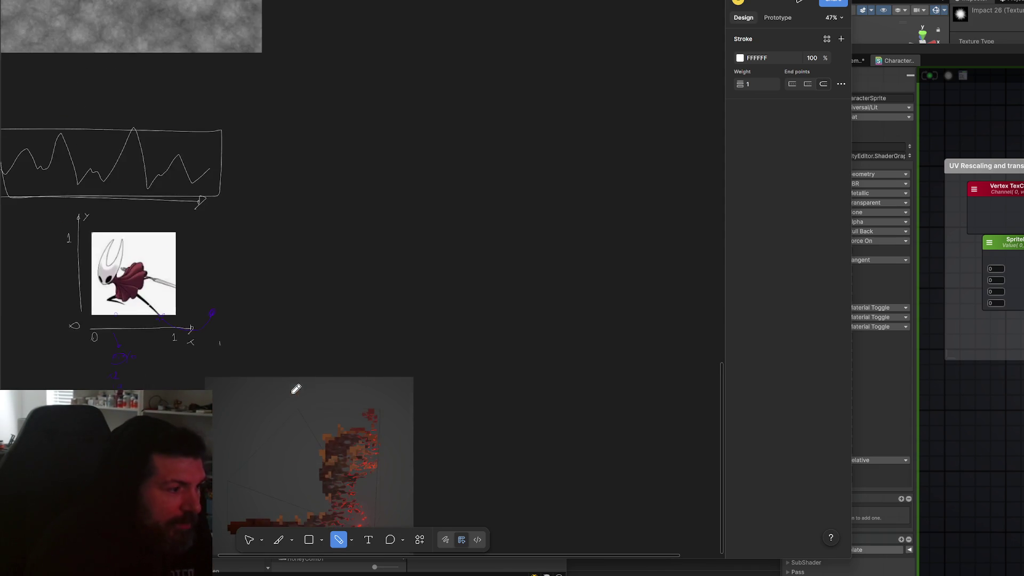
{"action": "scroll", "coordinate": [368, 320], "scroll_direction": "up", "scroll_amount": 3}
{"action": "key", "text": "v"}
{"action": "mouse_move", "coordinate": [310, 344]}
{"action": "left_mouse_down"}
{"action": "mouse_move", "coordinate": [348, 330]}
{"action": "mouse_move", "coordinate": [360, 289]}
{"action": "mouse_move", "coordinate": [463, 408]}
{"action": "mouse_move", "coordinate": [371, 217]}
{"action": "mouse_move", "coordinate": [374, 241]}
{"action": "mouse_move", "coordinate": [427, 315]}
{"action": "mouse_move", "coordinate": [438, 258]}
{"action": "left_mouse_up"}
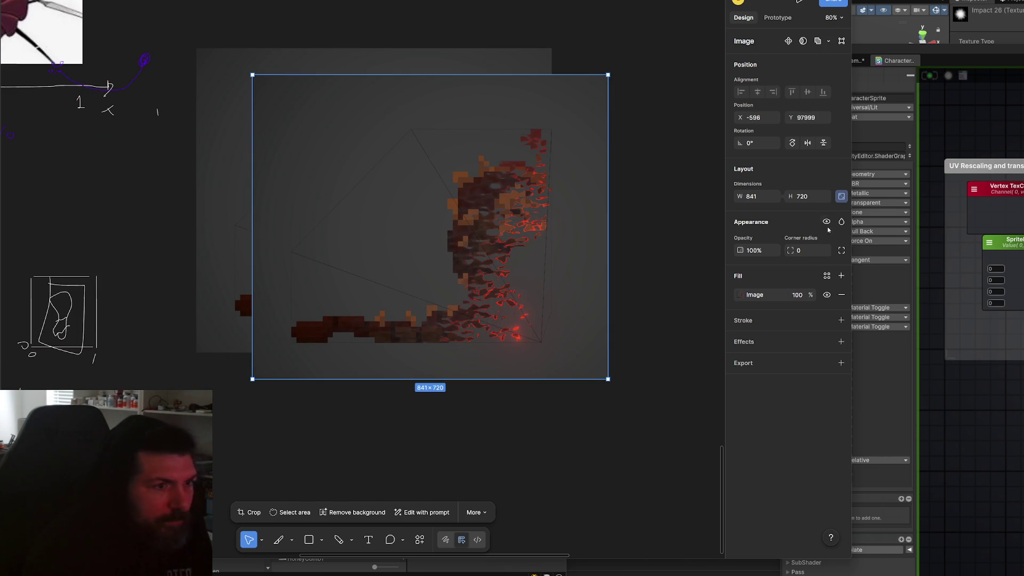
{"action": "left_click", "coordinate": [754, 252]}
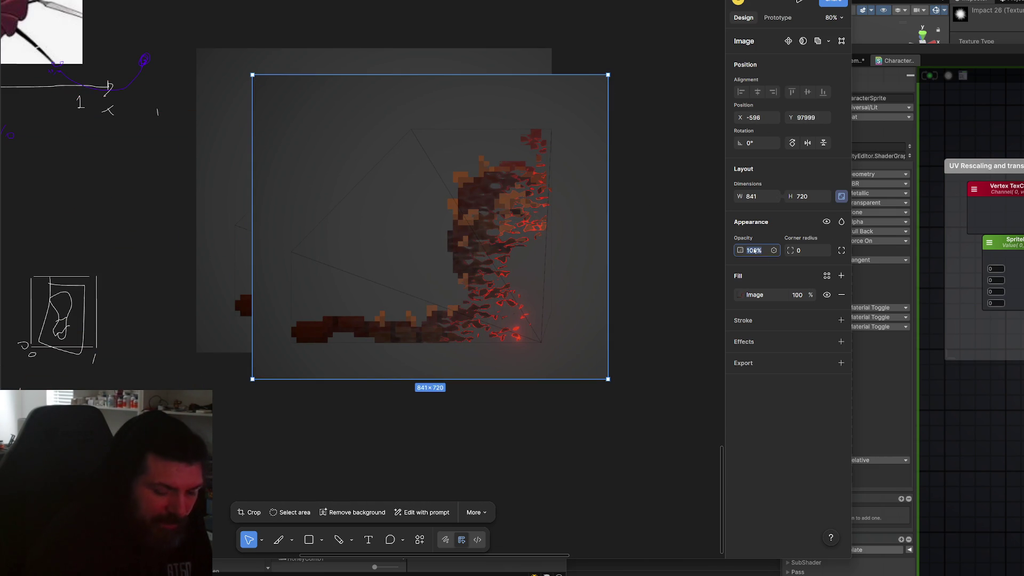
{"action": "type", "text": "10"}
{"action": "left_click", "coordinate": [752, 251]}
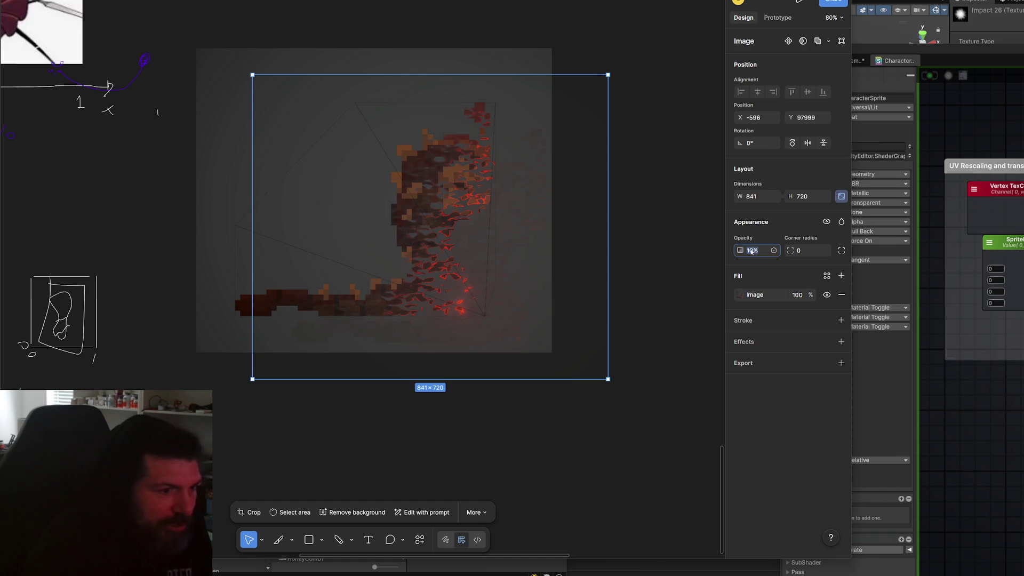
{"action": "type", "text": "60"}
{"action": "key", "text": "Return"}
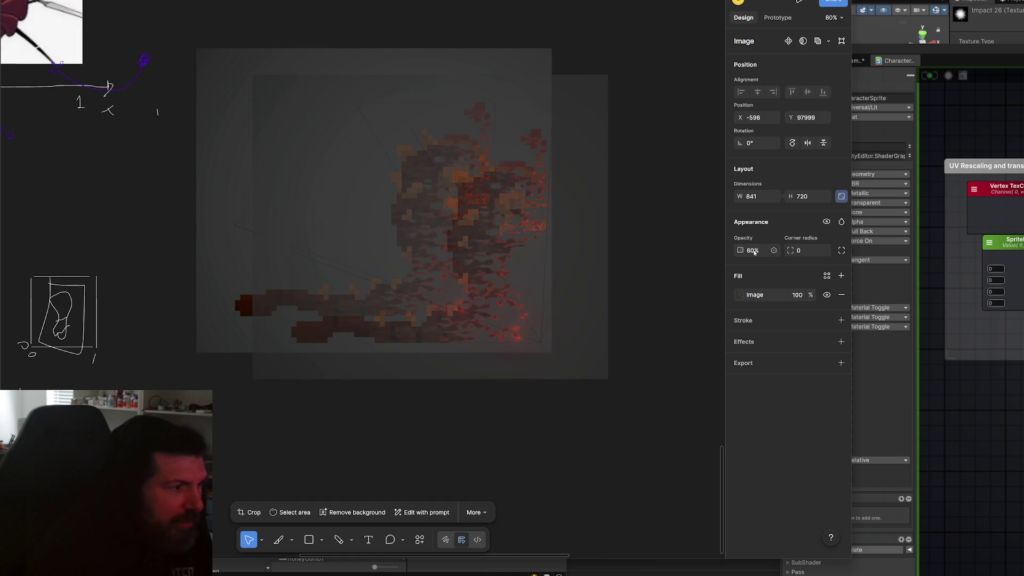
- Shift the semi-transparent sprite left and down over the other screenshot, then take the Pencil tool
{"action": "mouse_move", "coordinate": [547, 284]}
{"action": "left_mouse_down"}
{"action": "mouse_move", "coordinate": [514, 279]}
{"action": "mouse_move", "coordinate": [522, 290]}
{"action": "left_mouse_up"}
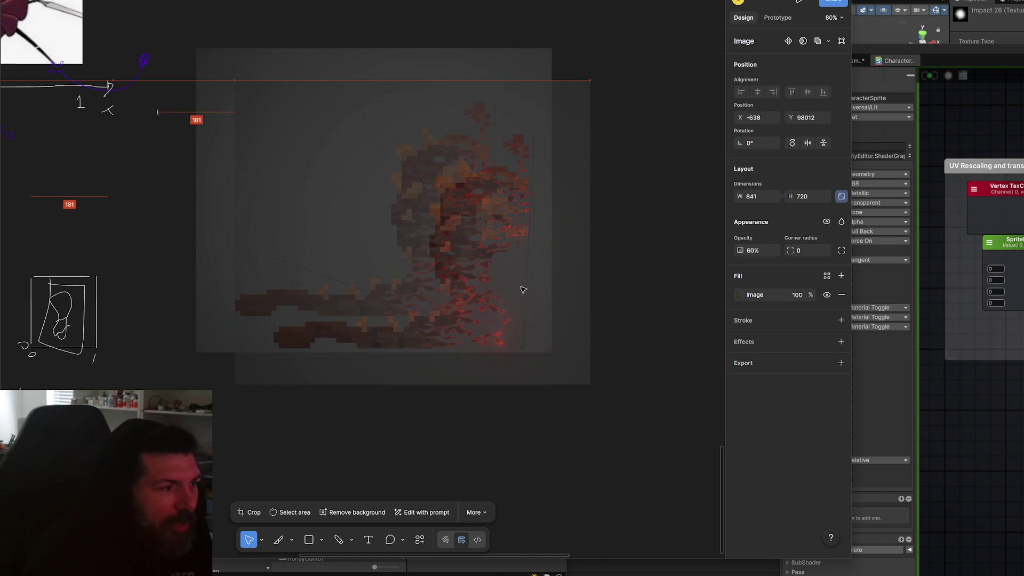
{"action": "left_click", "coordinate": [512, 423]}
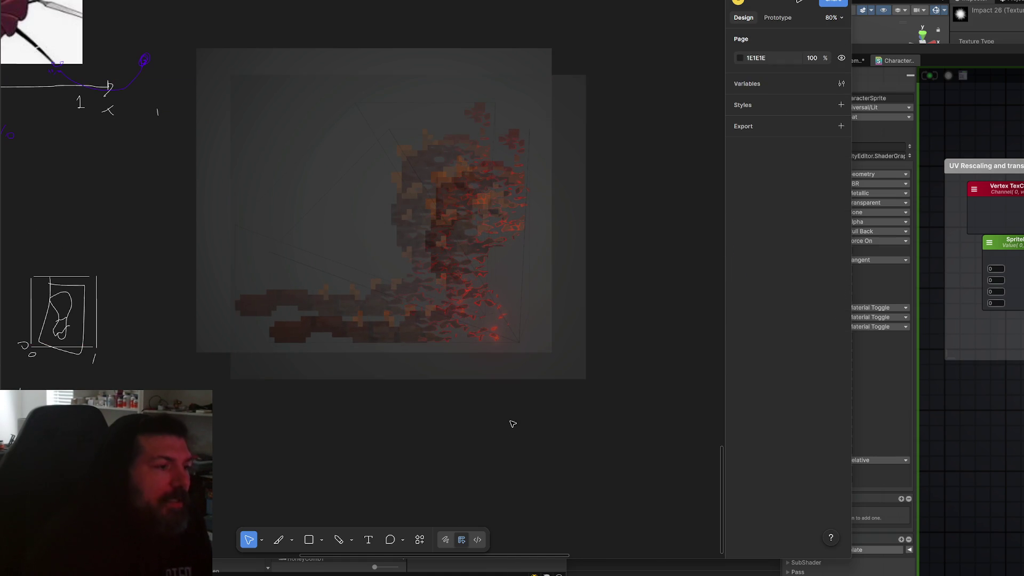
{"action": "scroll", "coordinate": [411, 403], "scroll_direction": "up", "scroll_amount": 5}
{"action": "left_click_drag", "start_coordinate": [304, 293], "coordinate": [350, 418]}
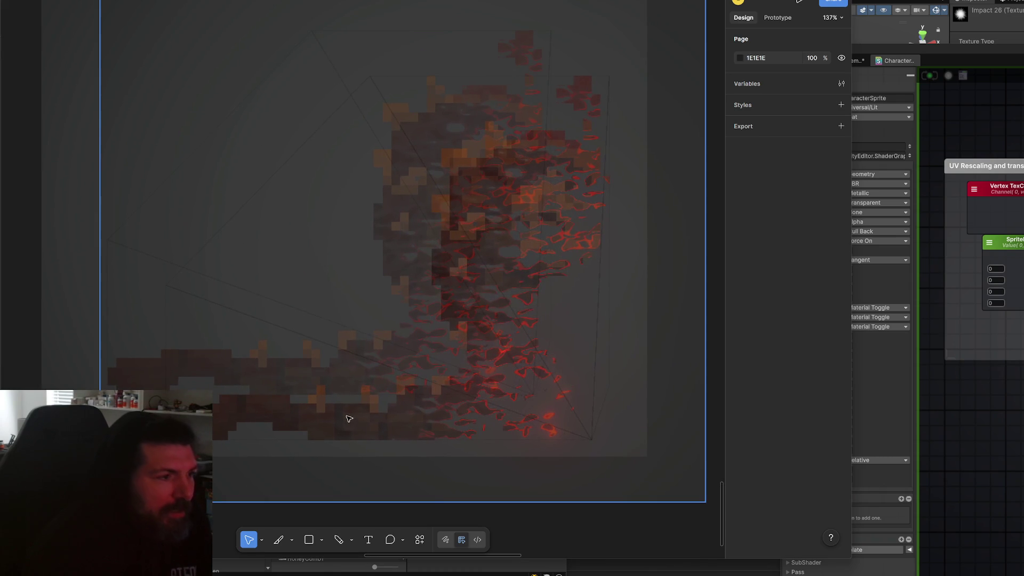
{"action": "left_click", "coordinate": [339, 540]}
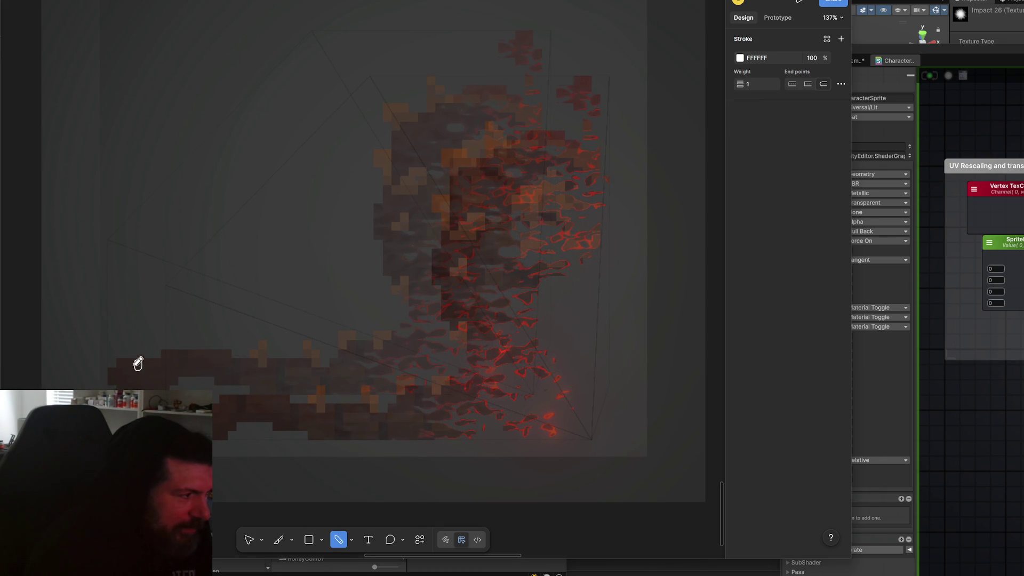
{"action": "scroll", "coordinate": [138, 364], "scroll_direction": "up", "scroll_amount": 5}
{"action": "scroll", "coordinate": [176, 368], "scroll_direction": "left", "scroll_amount": 5}
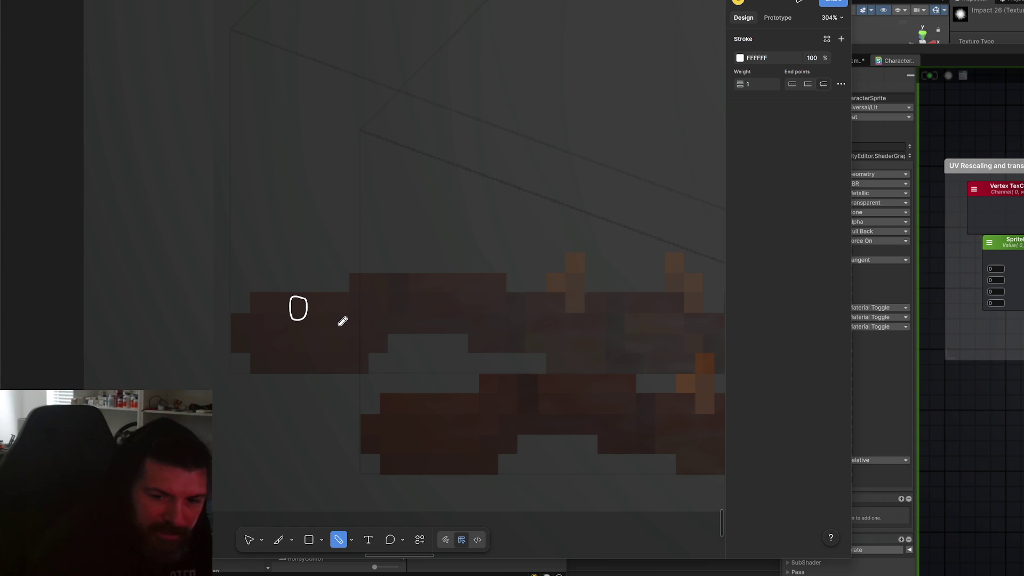
{"action": "scroll", "coordinate": [343, 314], "scroll_direction": "down", "scroll_amount": 3}
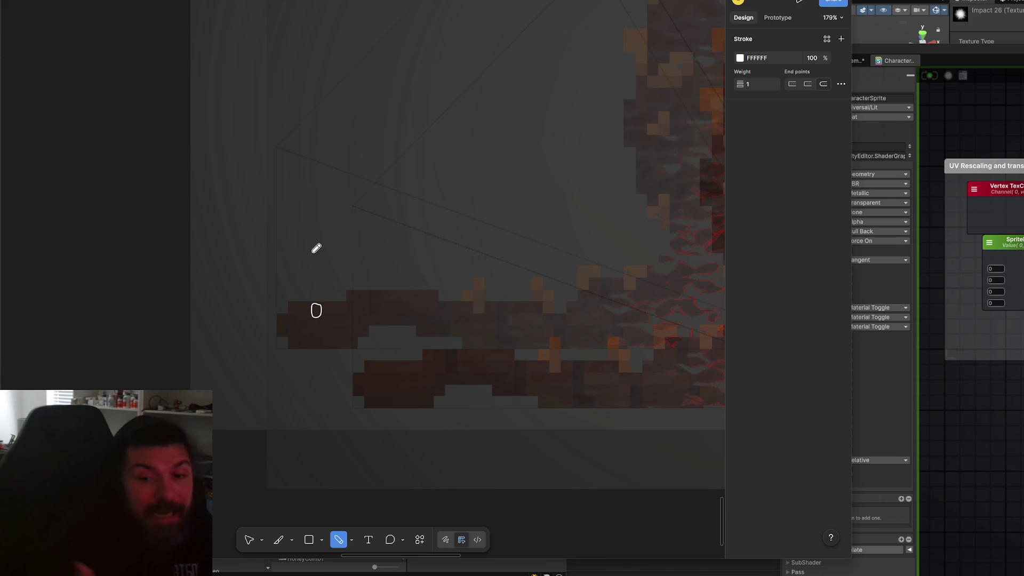
{"action": "scroll", "coordinate": [361, 302], "scroll_direction": "down", "scroll_amount": 5}
- Sketch a large box outline on blank canvas and write the AABB label beneath it
{"action": "mouse_move", "coordinate": [361, 302]}
{"action": "left_mouse_down"}
{"action": "mouse_move", "coordinate": [235, 357]}
{"action": "mouse_move", "coordinate": [320, 199]}
{"action": "left_mouse_up"}
{"action": "left_click_drag", "start_coordinate": [351, 270], "coordinate": [365, 204]}
{"action": "mouse_move", "coordinate": [295, 271]}
{"action": "left_mouse_down"}
{"action": "mouse_move", "coordinate": [312, 368]}
{"action": "mouse_move", "coordinate": [464, 272]}
{"action": "mouse_move", "coordinate": [369, 369]}
{"action": "mouse_move", "coordinate": [301, 376]}
{"action": "mouse_move", "coordinate": [355, 338]}
{"action": "mouse_move", "coordinate": [337, 350]}
{"action": "mouse_move", "coordinate": [341, 325]}
{"action": "left_mouse_up"}
{"action": "scroll", "coordinate": [339, 348], "scroll_direction": "up", "scroll_amount": 5}
{"action": "mouse_move", "coordinate": [273, 483]}
{"action": "left_mouse_down"}
{"action": "mouse_move", "coordinate": [292, 483]}
{"action": "mouse_move", "coordinate": [294, 467]}
{"action": "left_mouse_up"}
{"action": "mouse_move", "coordinate": [301, 469]}
{"action": "left_mouse_down"}
{"action": "mouse_move", "coordinate": [315, 481]}
{"action": "mouse_move", "coordinate": [355, 450]}
{"action": "mouse_move", "coordinate": [359, 457]}
{"action": "mouse_move", "coordinate": [314, 482]}
{"action": "left_mouse_up"}
{"action": "scroll", "coordinate": [251, 482], "scroll_direction": "down", "scroll_amount": 2}
{"action": "scroll", "coordinate": [366, 394], "scroll_direction": "up", "scroll_amount": 3}
{"action": "scroll", "coordinate": [366, 395], "scroll_direction": "down", "scroll_amount": 3}
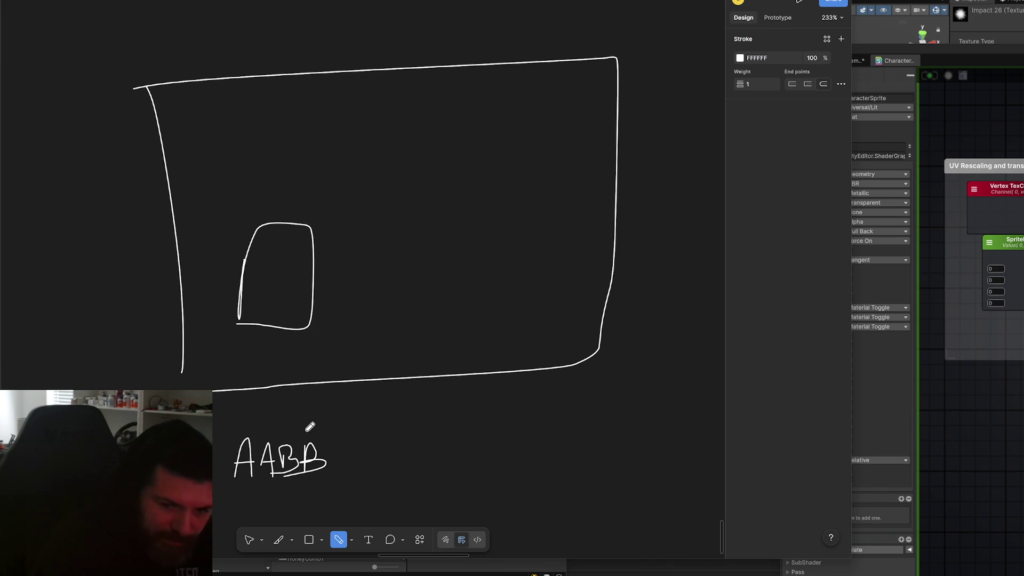
- Draw vertical and horizontal guide lines through the box and a small zero, removing stray ticks
{"action": "left_click_drag", "start_coordinate": [245, 79], "coordinate": [248, 369]}
{"action": "left_click_drag", "start_coordinate": [314, 83], "coordinate": [324, 369]}
{"action": "left_click_drag", "start_coordinate": [176, 224], "coordinate": [621, 233]}
{"action": "left_click_drag", "start_coordinate": [181, 320], "coordinate": [583, 317]}
{"action": "scroll", "coordinate": [373, 343], "scroll_direction": "up", "scroll_amount": 5}
{"action": "scroll", "coordinate": [334, 348], "scroll_direction": "down", "scroll_amount": 2}
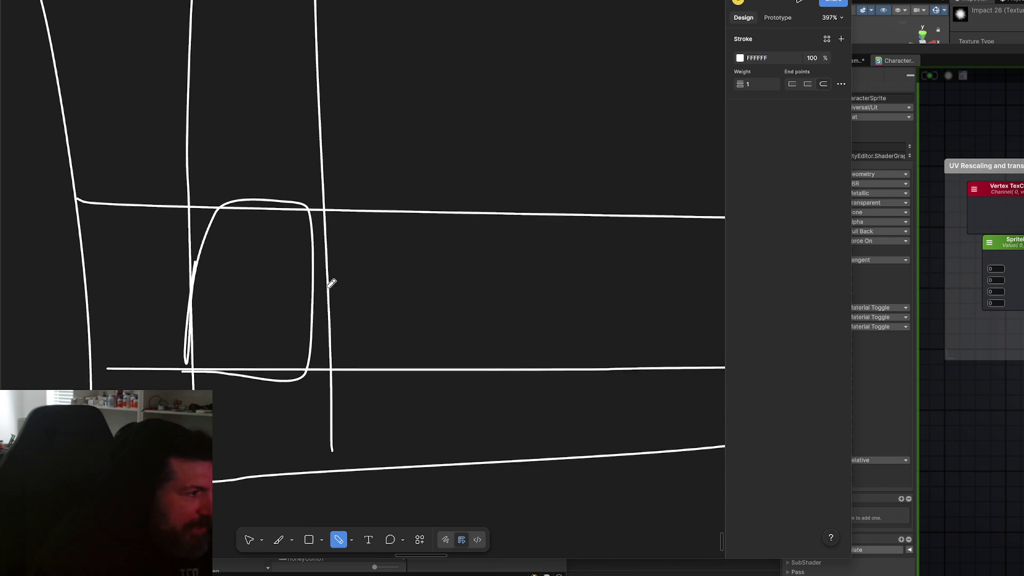
{"action": "left_click_drag", "start_coordinate": [210, 294], "coordinate": [208, 296]}
{"action": "left_click_drag", "start_coordinate": [50, 202], "coordinate": [31, 203]}
{"action": "left_click_drag", "start_coordinate": [30, 363], "coordinate": [66, 366]}
{"action": "scroll", "coordinate": [190, 381], "scroll_direction": "left", "scroll_amount": 2}
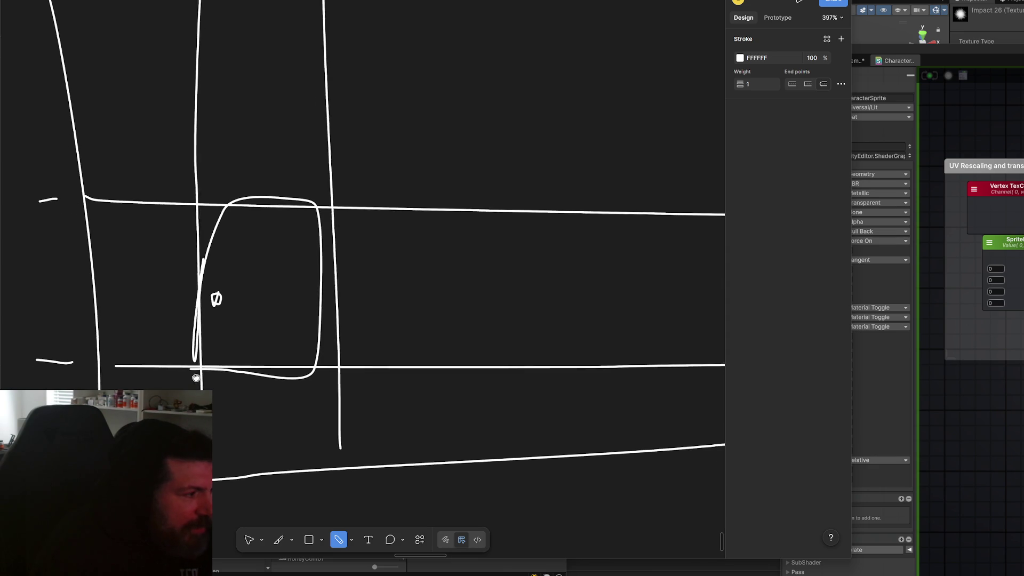
{"action": "left_click_drag", "start_coordinate": [216, 490], "coordinate": [221, 524]}
{"action": "left_click_drag", "start_coordinate": [342, 486], "coordinate": [341, 509]}
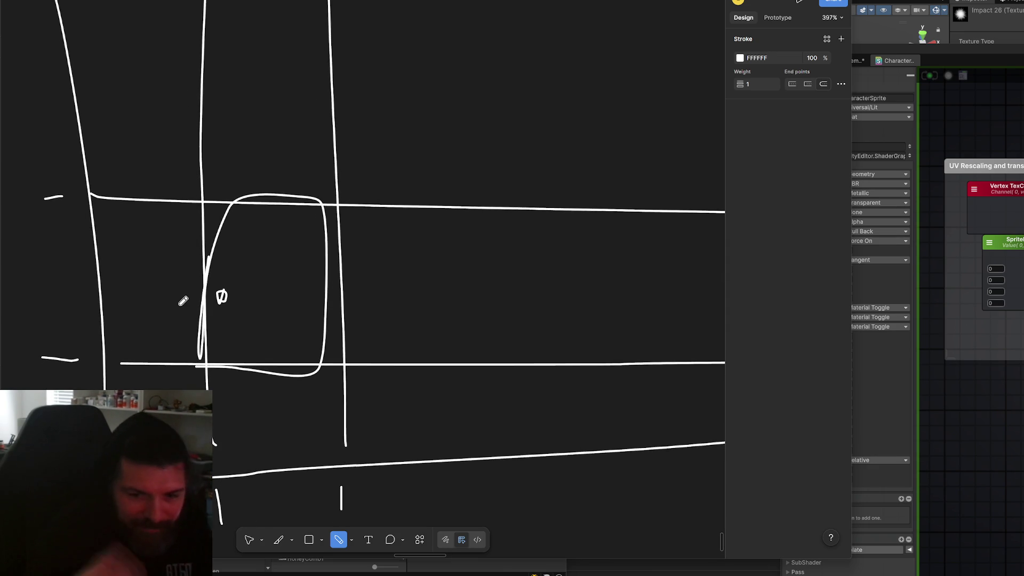
{"action": "key", "text": "ctrl+z"}
{"action": "key", "text": "ctrl+z"}
{"action": "key", "text": "ctrl+z"}
{"action": "key", "text": "ctrl+z"}
{"action": "key", "text": "ctrl+z"}
{"action": "key", "text": "ctrl+z"}
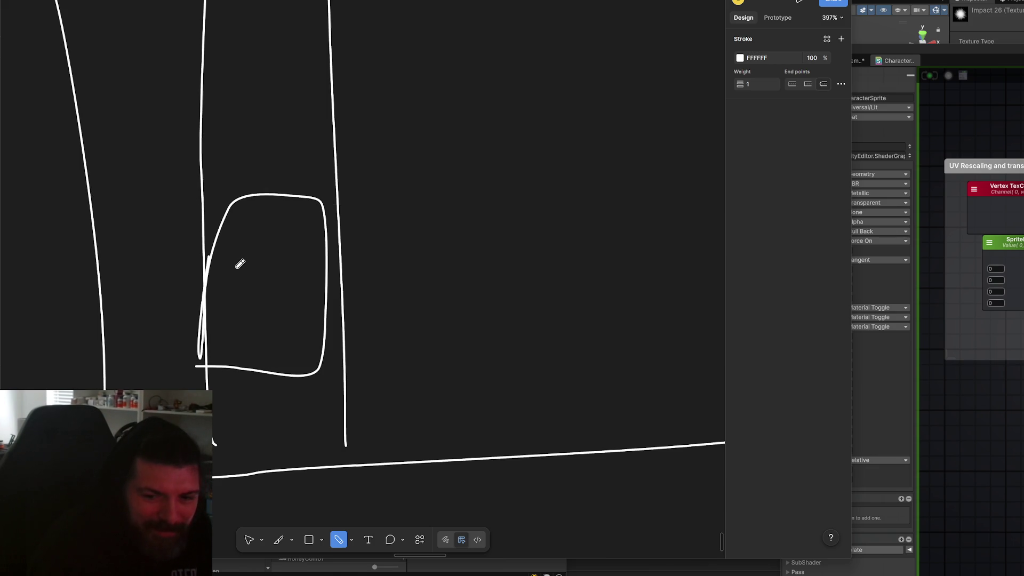
{"action": "scroll", "coordinate": [240, 264], "scroll_direction": "down", "scroll_amount": 10}
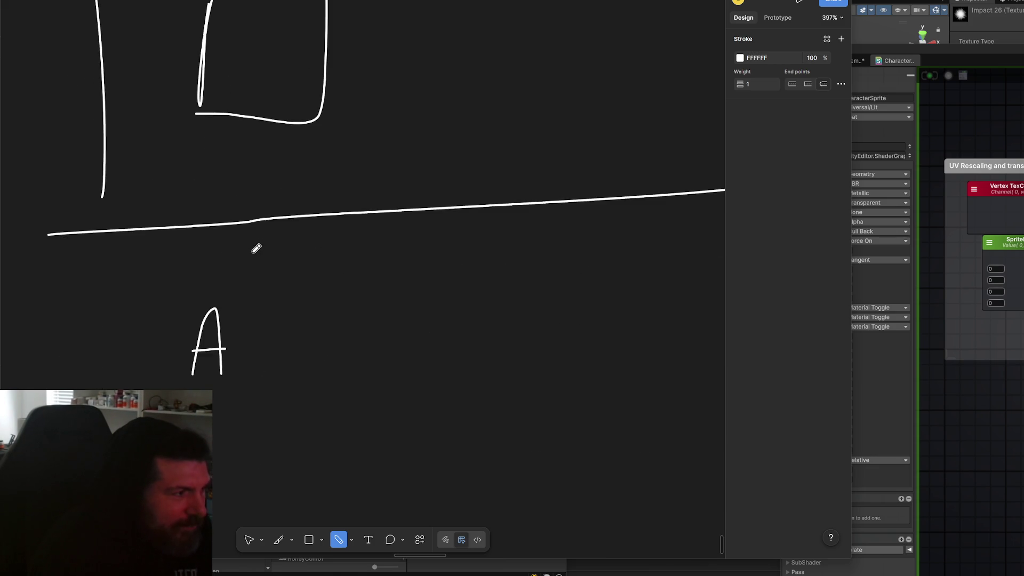
{"action": "scroll", "coordinate": [284, 292], "scroll_direction": "down", "scroll_amount": 5}
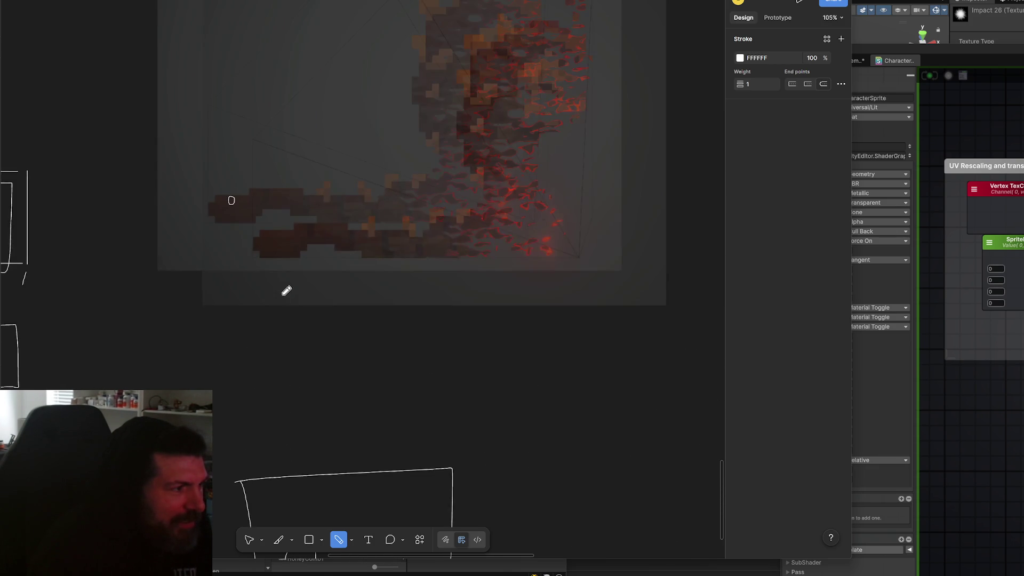
{"action": "scroll", "coordinate": [273, 468], "scroll_direction": "up", "scroll_amount": 3}
{"action": "mouse_move", "coordinate": [122, 389]}
{"action": "left_mouse_down"}
{"action": "mouse_move", "coordinate": [150, 112]}
{"action": "mouse_move", "coordinate": [507, 33]}
{"action": "mouse_move", "coordinate": [608, 399]}
{"action": "mouse_move", "coordinate": [506, 478]}
{"action": "mouse_move", "coordinate": [224, 479]}
{"action": "left_mouse_up"}
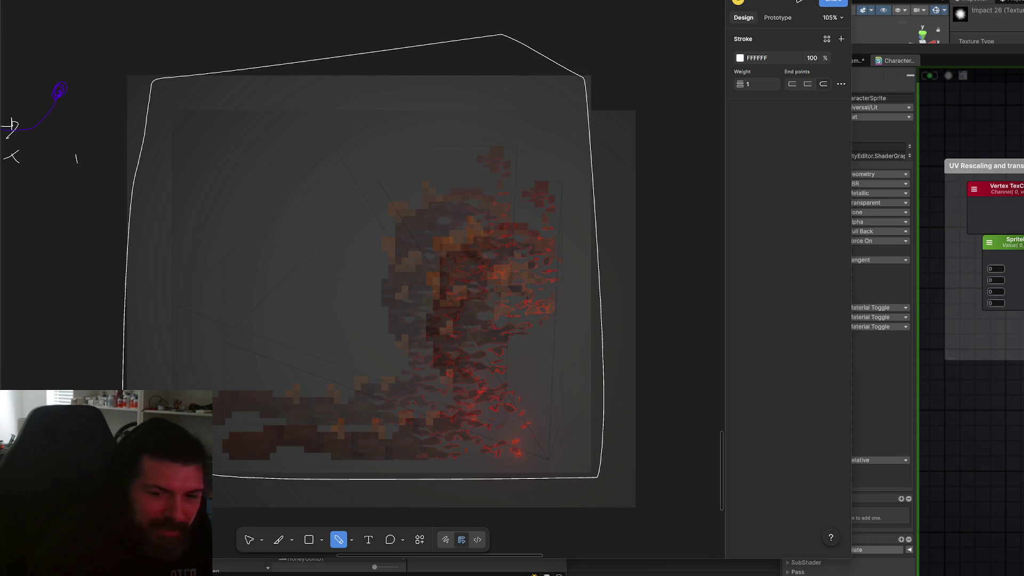
{"action": "scroll", "coordinate": [342, 374], "scroll_direction": "up", "scroll_amount": 2}
{"action": "scroll", "coordinate": [349, 368], "scroll_direction": "up", "scroll_amount": 2}
{"action": "scroll", "coordinate": [357, 396], "scroll_direction": "down", "scroll_amount": 2}
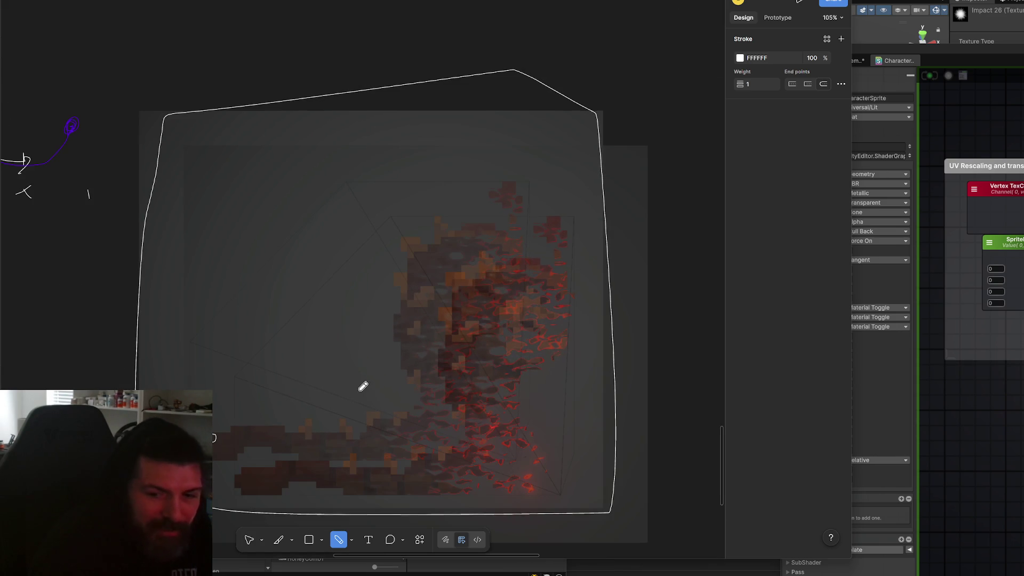
{"action": "left_click_drag", "start_coordinate": [182, 136], "coordinate": [579, 142]}
{"action": "left_click_drag", "start_coordinate": [149, 207], "coordinate": [570, 211]}
{"action": "left_click_drag", "start_coordinate": [176, 257], "coordinate": [514, 257]}
{"action": "mouse_move", "coordinate": [135, 305]}
{"action": "left_mouse_down"}
{"action": "mouse_move", "coordinate": [384, 300]}
{"action": "mouse_move", "coordinate": [406, 314]}
{"action": "left_mouse_up"}
{"action": "left_click_drag", "start_coordinate": [96, 345], "coordinate": [400, 348]}
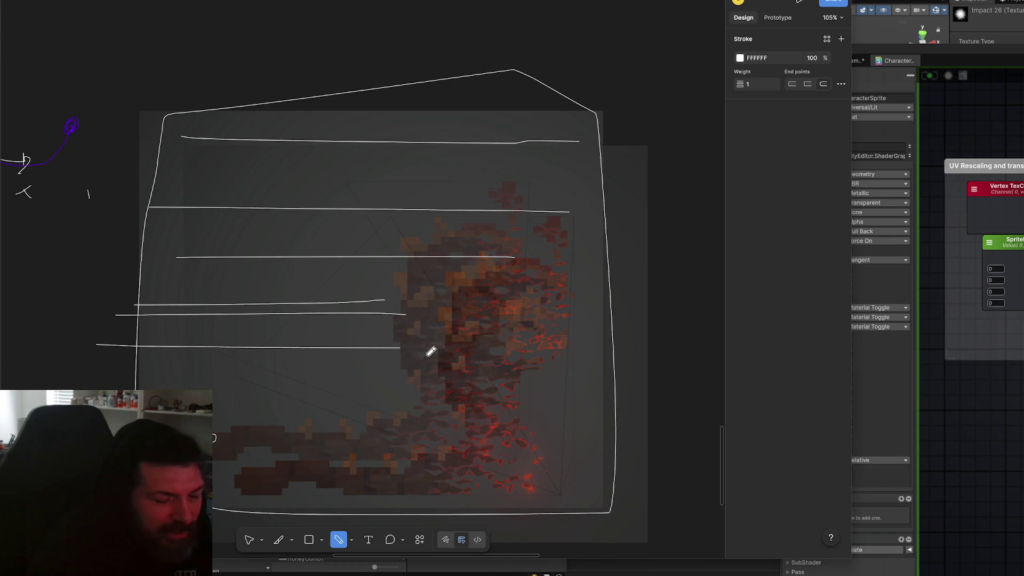
{"action": "key", "text": "ctrl+z"}
{"action": "key", "text": "ctrl+z"}
{"action": "key", "text": "ctrl+z"}
{"action": "left_click_drag", "start_coordinate": [254, 304], "coordinate": [247, 296]}
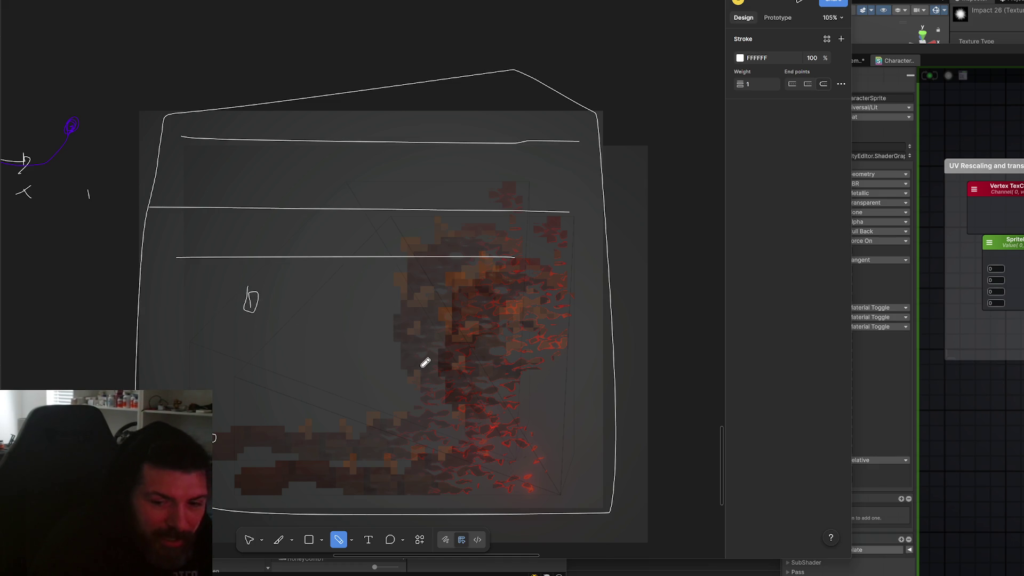
{"action": "scroll", "coordinate": [251, 330], "scroll_direction": "up", "scroll_amount": 3}
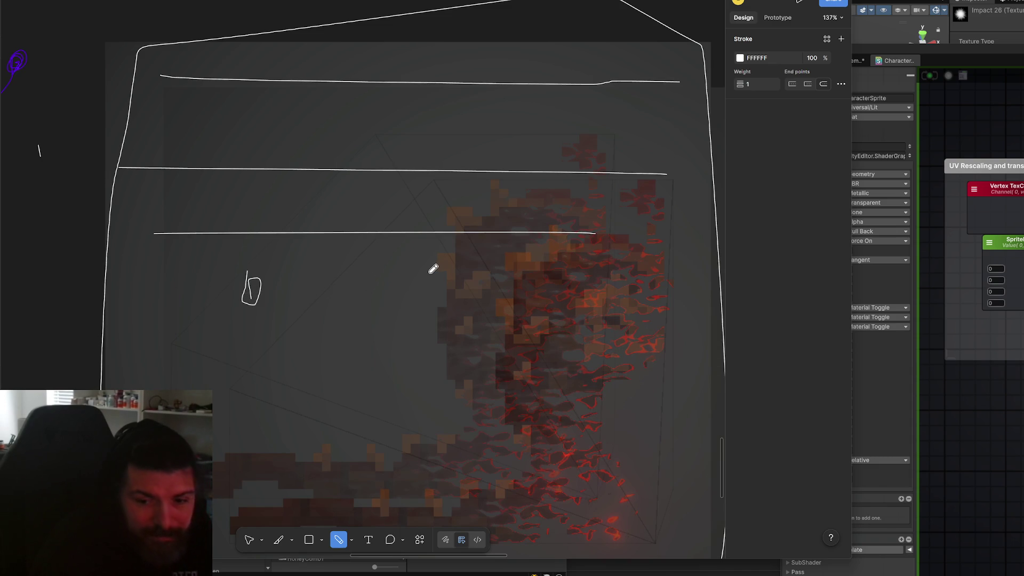
{"action": "key", "text": "ctrl+z"}
{"action": "key", "text": "ctrl+z"}
{"action": "key", "text": "ctrl+z"}
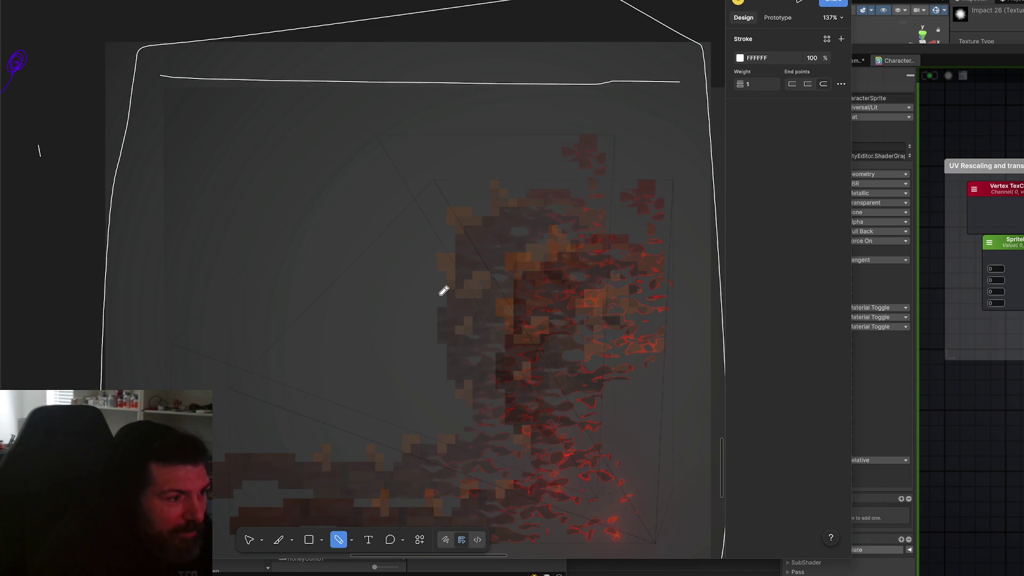
{"action": "scroll", "coordinate": [445, 294], "scroll_direction": "down", "scroll_amount": 5}
{"action": "scroll", "coordinate": [366, 313], "scroll_direction": "right", "scroll_amount": 2}
{"action": "key", "text": "v"}
{"action": "left_click", "coordinate": [235, 338]}
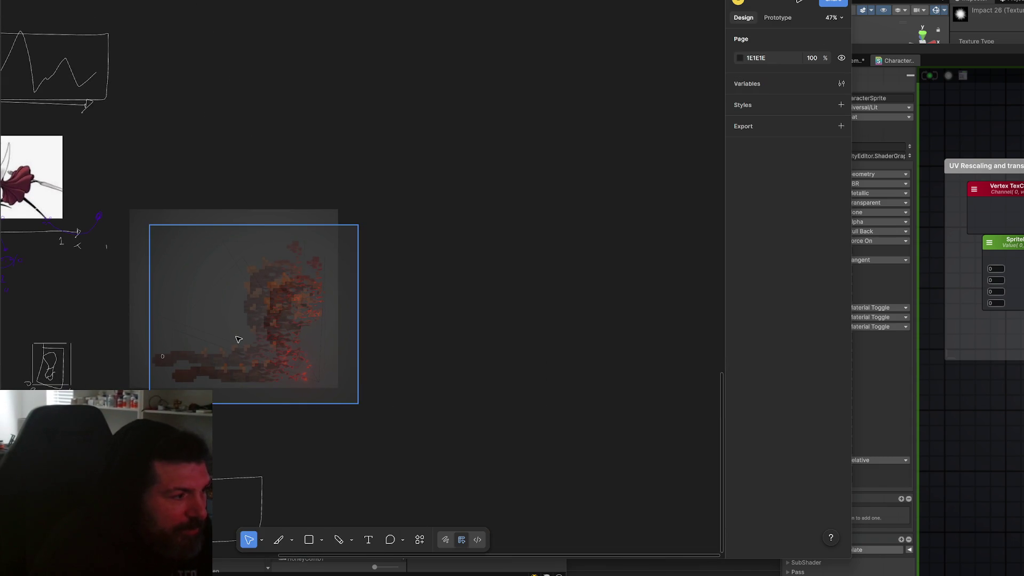
- Nudge the fire-sprite image slightly right and zoom in on it for pencil drawing
{"action": "mouse_move", "coordinate": [235, 338]}
{"action": "left_mouse_down"}
{"action": "mouse_move", "coordinate": [528, 332]}
{"action": "mouse_move", "coordinate": [527, 341]}
{"action": "left_mouse_up"}
{"action": "scroll", "coordinate": [526, 342], "scroll_direction": "up", "scroll_amount": 5}
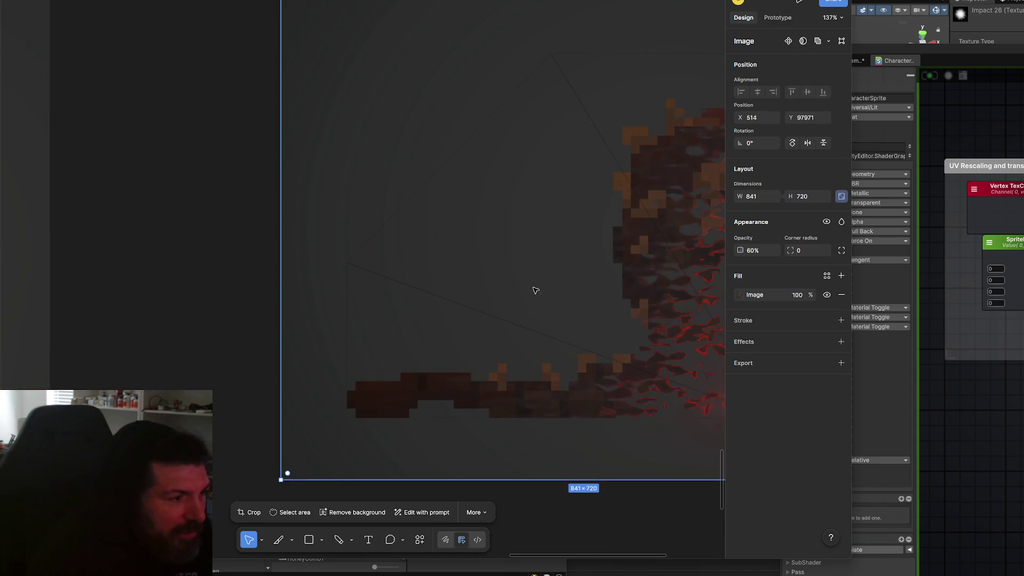
{"action": "scroll", "coordinate": [359, 334], "scroll_direction": "down", "scroll_amount": 2}
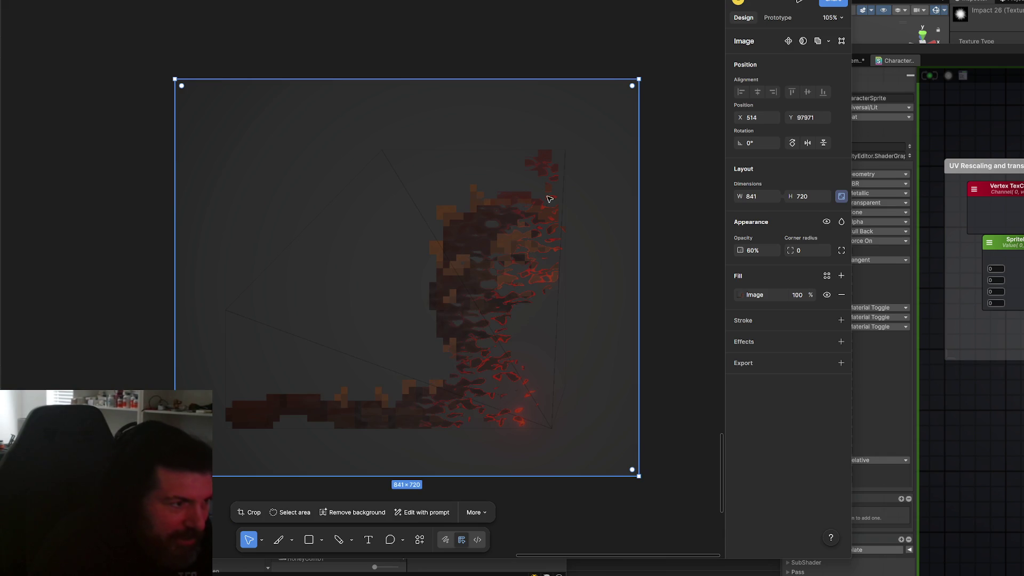
{"action": "scroll", "coordinate": [374, 293], "scroll_direction": "left", "scroll_amount": 1}
{"action": "scroll", "coordinate": [372, 320], "scroll_direction": "up", "scroll_amount": 2}
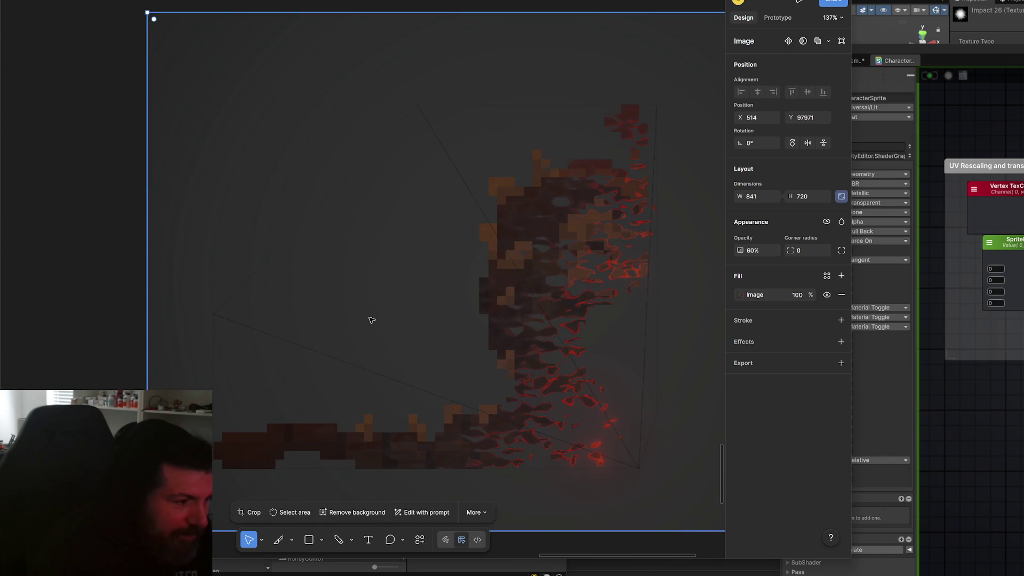
{"action": "key", "text": "p"}
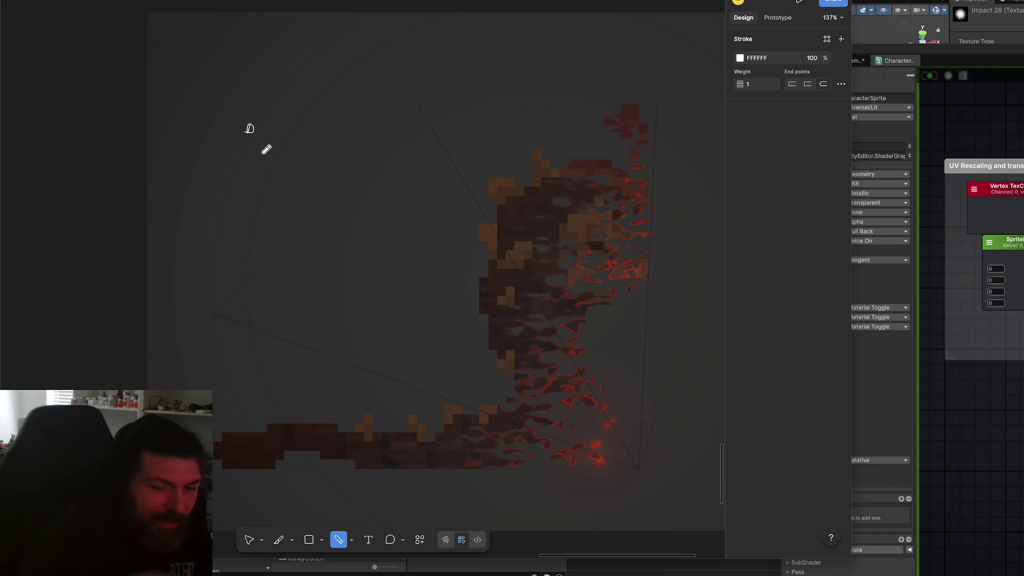
- Loop the small zero mark, then sketch and erase larger outlines around the sprite
{"action": "left_click_drag", "start_coordinate": [265, 131], "coordinate": [232, 140]}
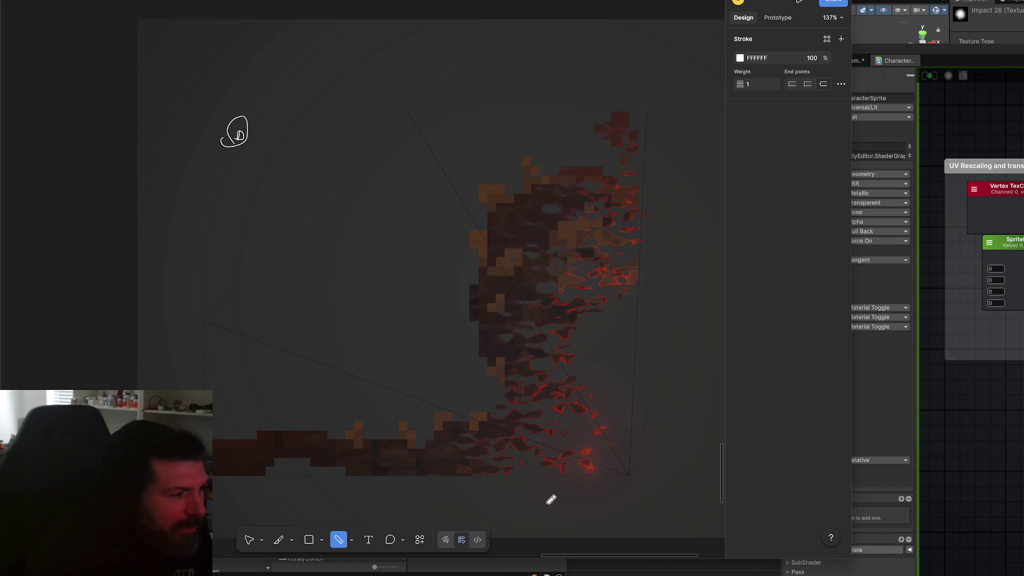
{"action": "mouse_move", "coordinate": [213, 412]}
{"action": "left_mouse_down"}
{"action": "mouse_move", "coordinate": [416, 395]}
{"action": "mouse_move", "coordinate": [469, 206]}
{"action": "mouse_move", "coordinate": [475, 16]}
{"action": "mouse_move", "coordinate": [263, 9]}
{"action": "mouse_move", "coordinate": [87, 160]}
{"action": "mouse_move", "coordinate": [114, 389]}
{"action": "left_mouse_up"}
{"action": "scroll", "coordinate": [119, 240], "scroll_direction": "down", "scroll_amount": 3}
{"action": "left_click_drag", "start_coordinate": [108, 235], "coordinate": [100, 390]}
{"action": "left_click_drag", "start_coordinate": [48, 319], "coordinate": [48, 390]}
{"action": "mouse_move", "coordinate": [92, 306]}
{"action": "left_mouse_down"}
{"action": "mouse_move", "coordinate": [247, 302]}
{"action": "mouse_move", "coordinate": [686, 372]}
{"action": "mouse_move", "coordinate": [287, 374]}
{"action": "left_mouse_up"}
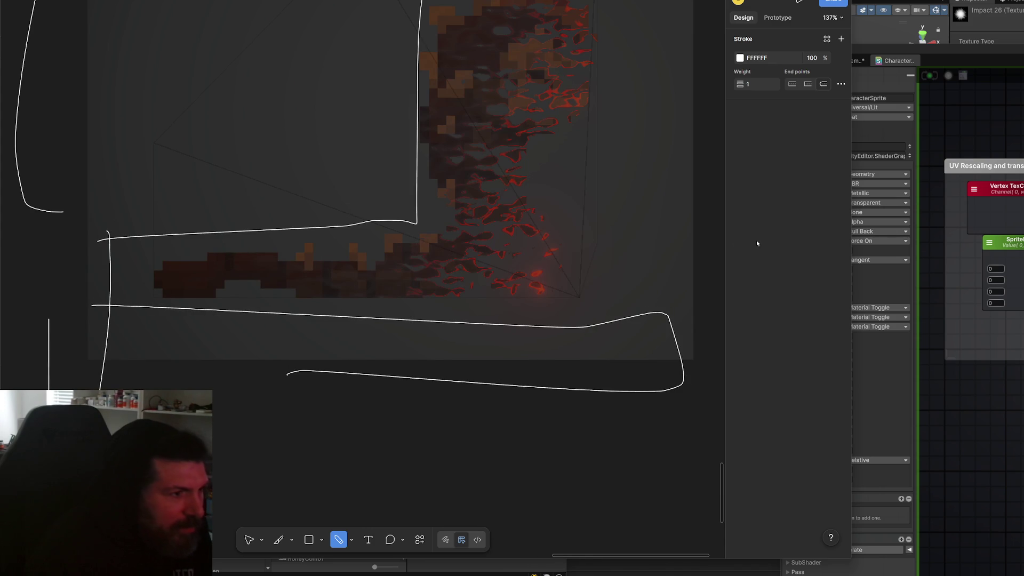
{"action": "scroll", "coordinate": [668, 358], "scroll_direction": "down", "scroll_amount": 3}
{"action": "scroll", "coordinate": [507, 469], "scroll_direction": "up", "scroll_amount": 2}
{"action": "mouse_move", "coordinate": [444, 143]}
{"action": "left_mouse_down"}
{"action": "mouse_move", "coordinate": [428, 555]}
{"action": "mouse_move", "coordinate": [547, 196]}
{"action": "mouse_move", "coordinate": [439, 133]}
{"action": "left_mouse_up"}
{"action": "mouse_move", "coordinate": [254, 184]}
{"action": "left_mouse_down"}
{"action": "mouse_move", "coordinate": [578, 96]}
{"action": "mouse_move", "coordinate": [265, 183]}
{"action": "left_mouse_up"}
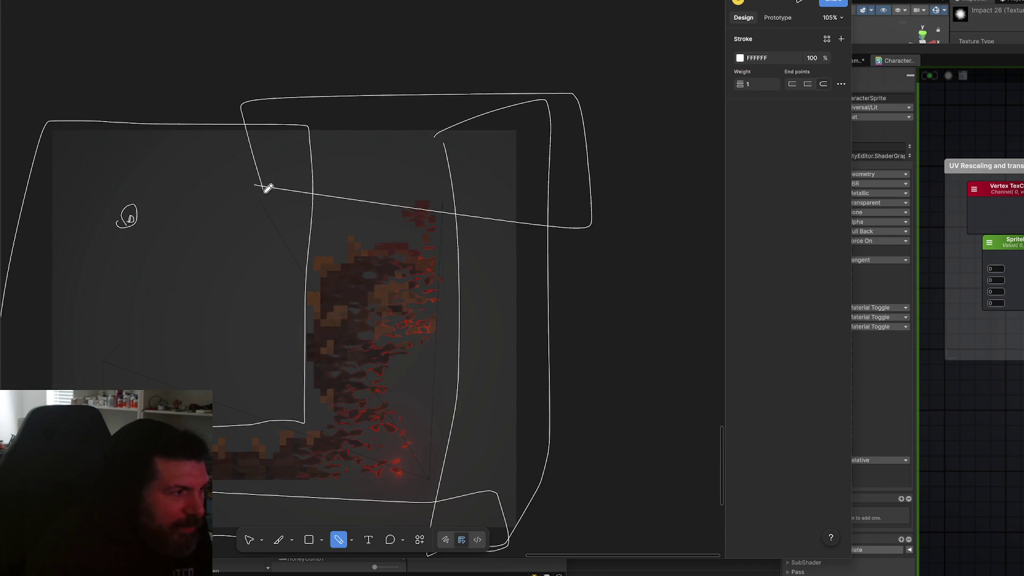
{"action": "scroll", "coordinate": [404, 319], "scroll_direction": "left", "scroll_amount": 4}
{"action": "scroll", "coordinate": [404, 319], "scroll_direction": "down", "scroll_amount": 2}
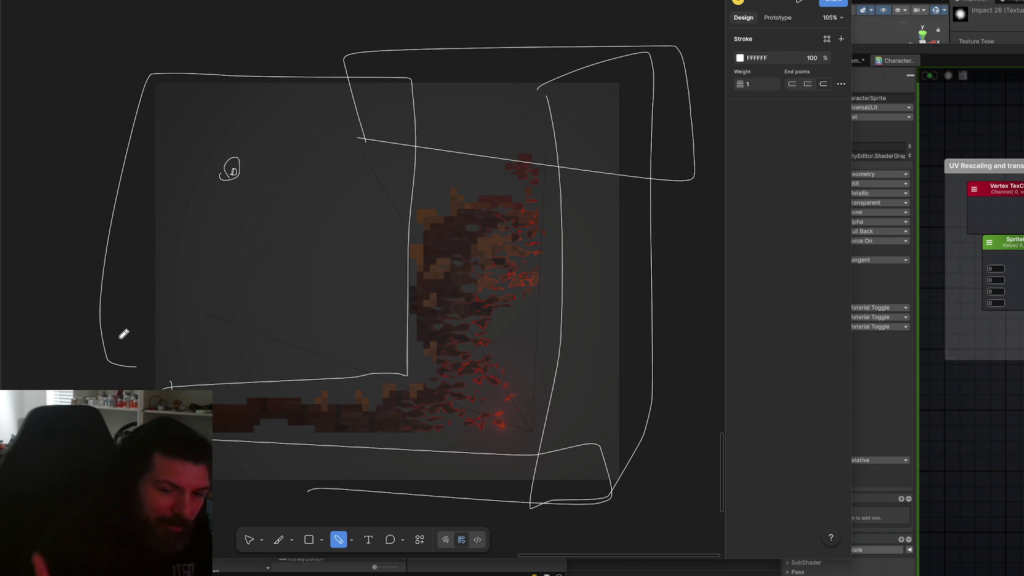
{"action": "key", "text": "ctrl+z"}
{"action": "key", "text": "ctrl+z"}
{"action": "key", "text": "ctrl+z"}
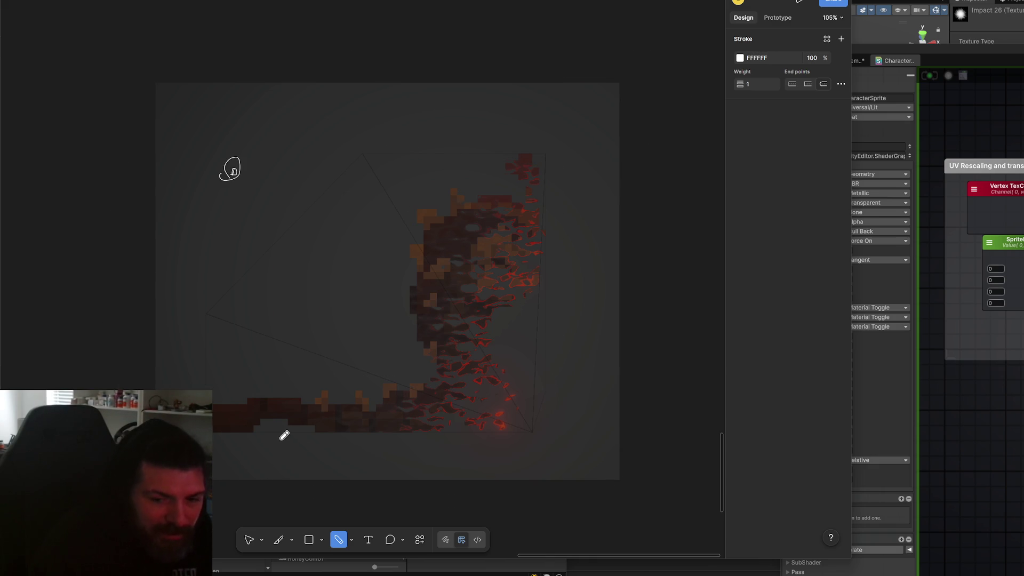
- Zoom to 233% on the outline's lower-left corner, tracing it and undoing a scribble
{"action": "scroll", "coordinate": [283, 453], "scroll_direction": "up", "scroll_amount": 3}
{"action": "mouse_move", "coordinate": [188, 370]}
{"action": "left_mouse_down"}
{"action": "mouse_move", "coordinate": [408, 365]}
{"action": "mouse_move", "coordinate": [444, 275]}
{"action": "mouse_move", "coordinate": [447, 163]}
{"action": "mouse_move", "coordinate": [507, 69]}
{"action": "mouse_move", "coordinate": [646, 63]}
{"action": "mouse_move", "coordinate": [639, 408]}
{"action": "mouse_move", "coordinate": [623, 435]}
{"action": "mouse_move", "coordinate": [214, 447]}
{"action": "left_mouse_up"}
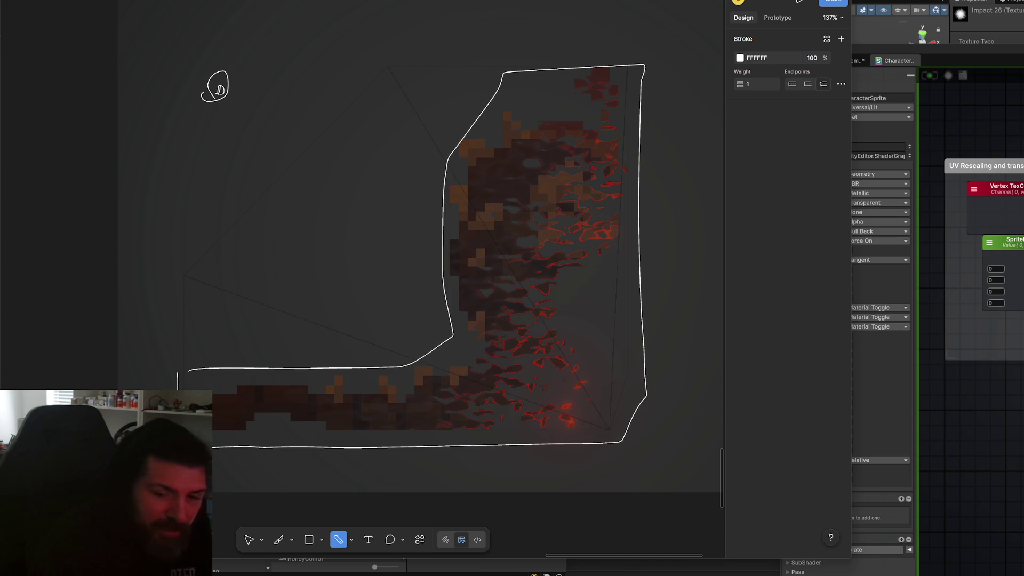
{"action": "scroll", "coordinate": [237, 422], "scroll_direction": "right", "scroll_amount": 2}
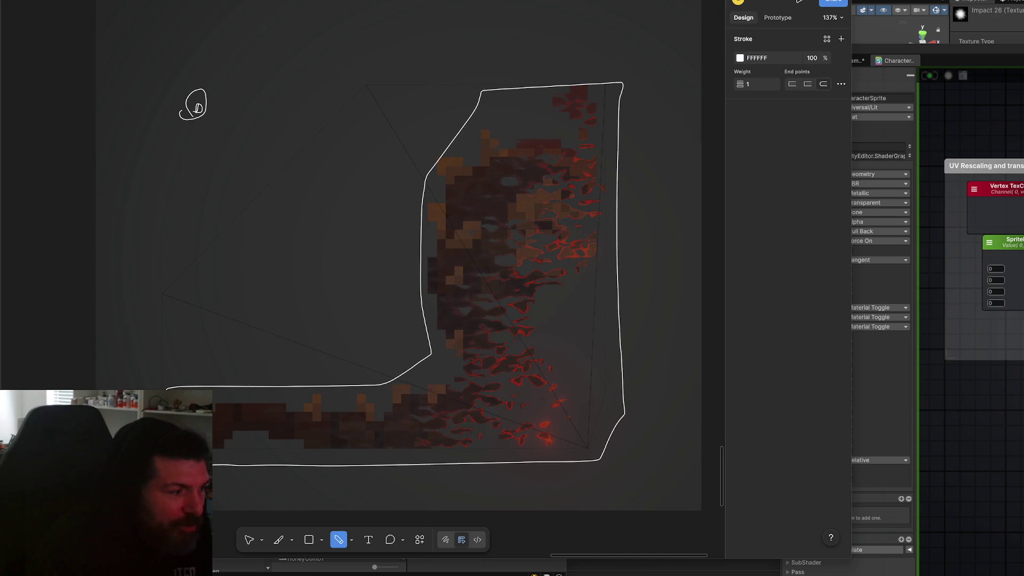
{"action": "mouse_move", "coordinate": [441, 408]}
{"action": "left_mouse_down"}
{"action": "mouse_move", "coordinate": [514, 279]}
{"action": "mouse_move", "coordinate": [418, 466]}
{"action": "mouse_move", "coordinate": [235, 437]}
{"action": "left_mouse_up"}
{"action": "key", "text": "ctrl+z"}
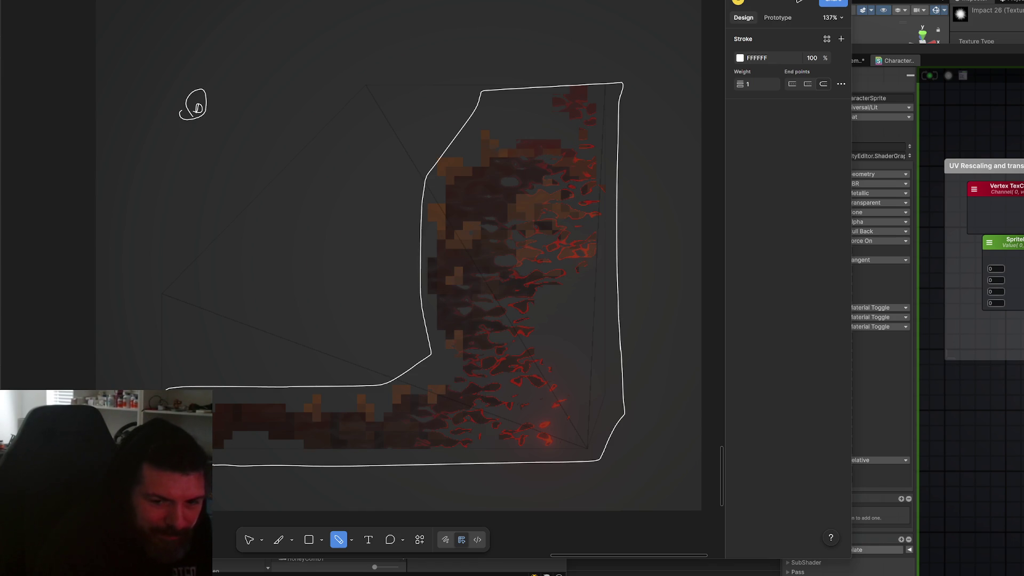
{"action": "scroll", "coordinate": [214, 421], "scroll_direction": "up", "scroll_amount": 5}
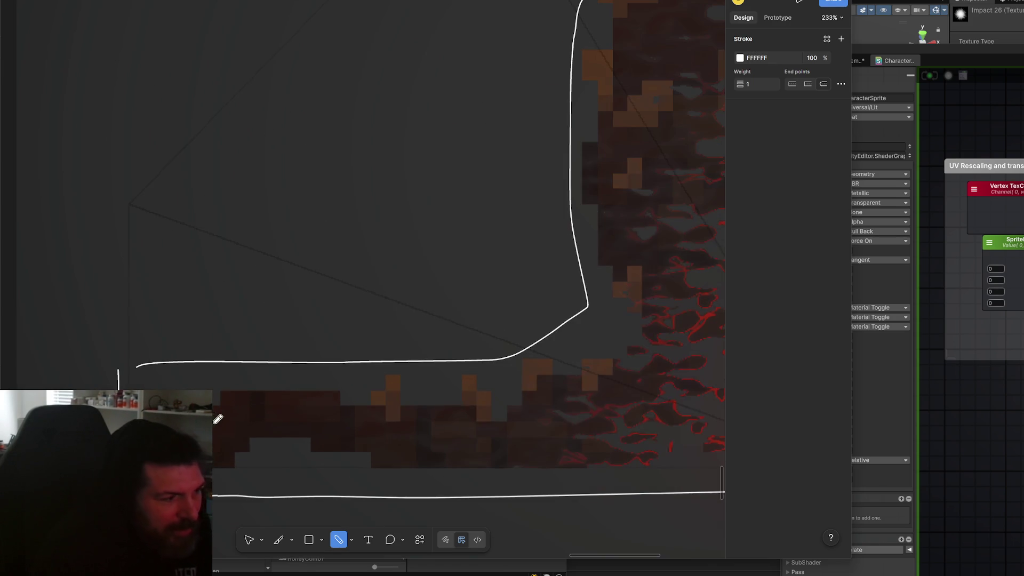
{"action": "scroll", "coordinate": [256, 417], "scroll_direction": "down", "scroll_amount": 2}
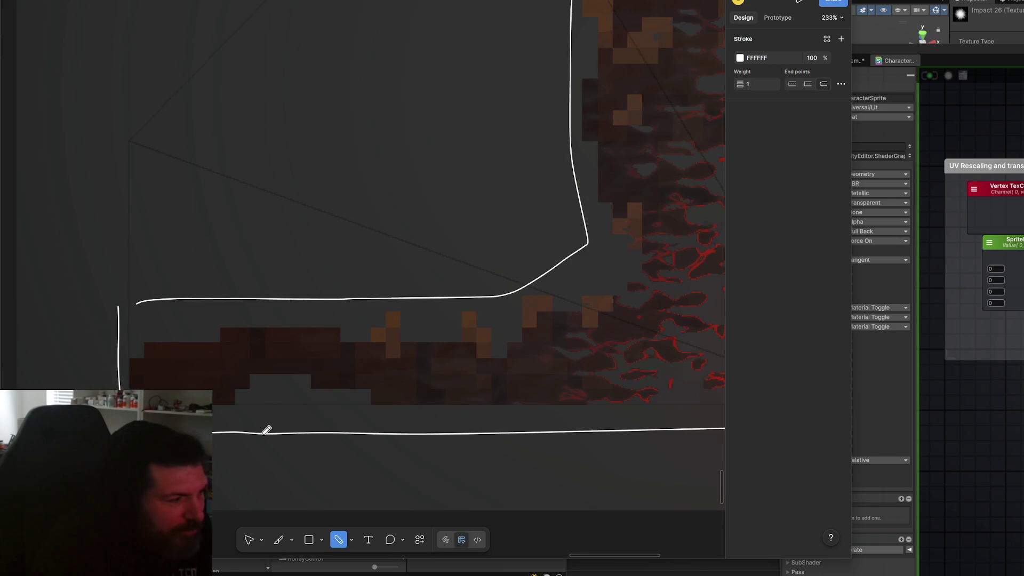
{"action": "scroll", "coordinate": [265, 427], "scroll_direction": "right", "scroll_amount": 3}
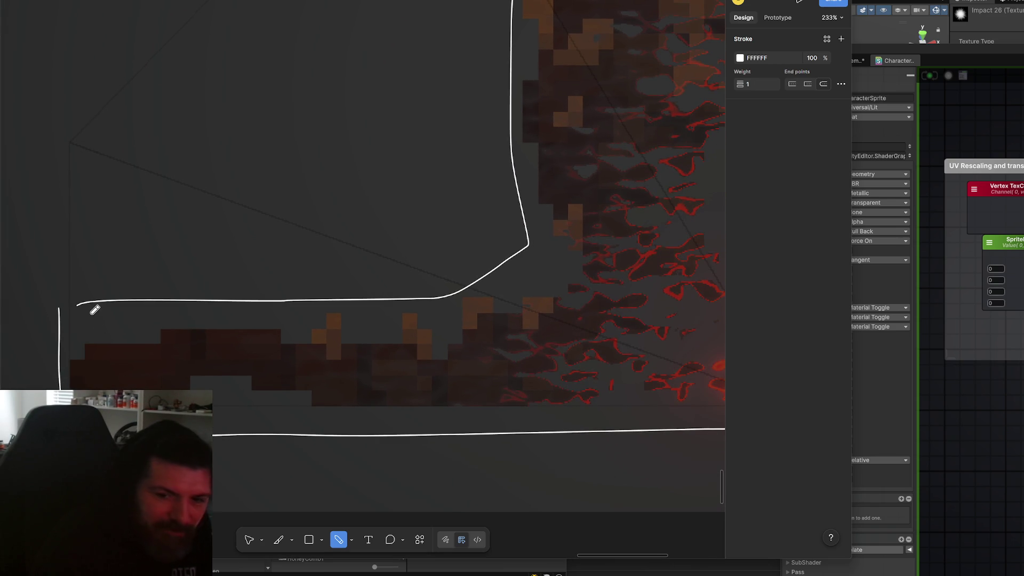
{"action": "scroll", "coordinate": [114, 296], "scroll_direction": "up", "scroll_amount": 3}
{"action": "mouse_move", "coordinate": [55, 290]}
{"action": "left_mouse_down"}
{"action": "mouse_move", "coordinate": [178, 289]}
{"action": "mouse_move", "coordinate": [34, 360]}
{"action": "mouse_move", "coordinate": [62, 297]}
{"action": "left_mouse_up"}
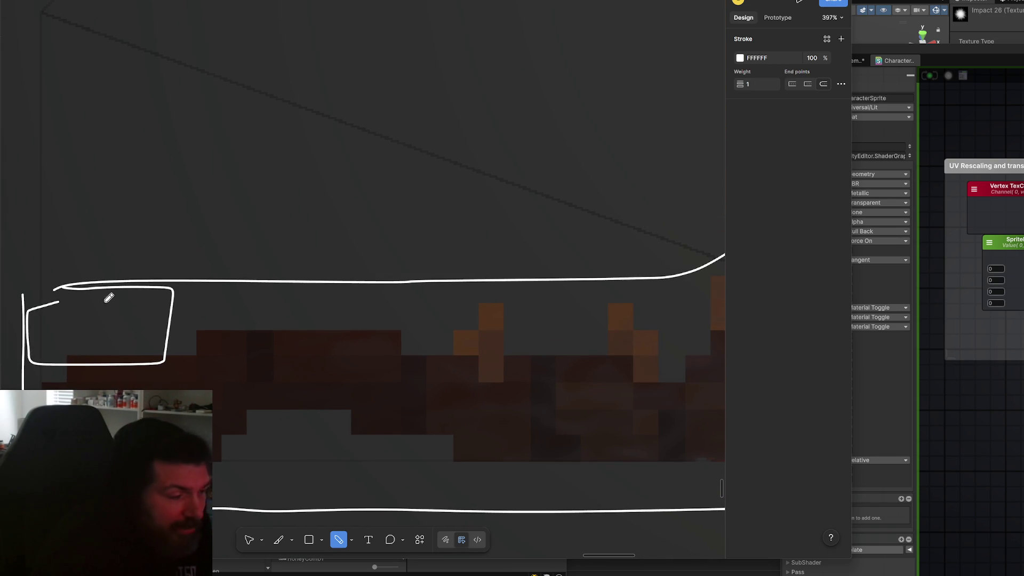
{"action": "key", "text": "ctrl+z"}
{"action": "mouse_move", "coordinate": [250, 416]}
{"action": "left_mouse_down"}
{"action": "mouse_move", "coordinate": [357, 409]}
{"action": "mouse_move", "coordinate": [453, 438]}
{"action": "mouse_move", "coordinate": [411, 463]}
{"action": "mouse_move", "coordinate": [215, 460]}
{"action": "left_mouse_up"}
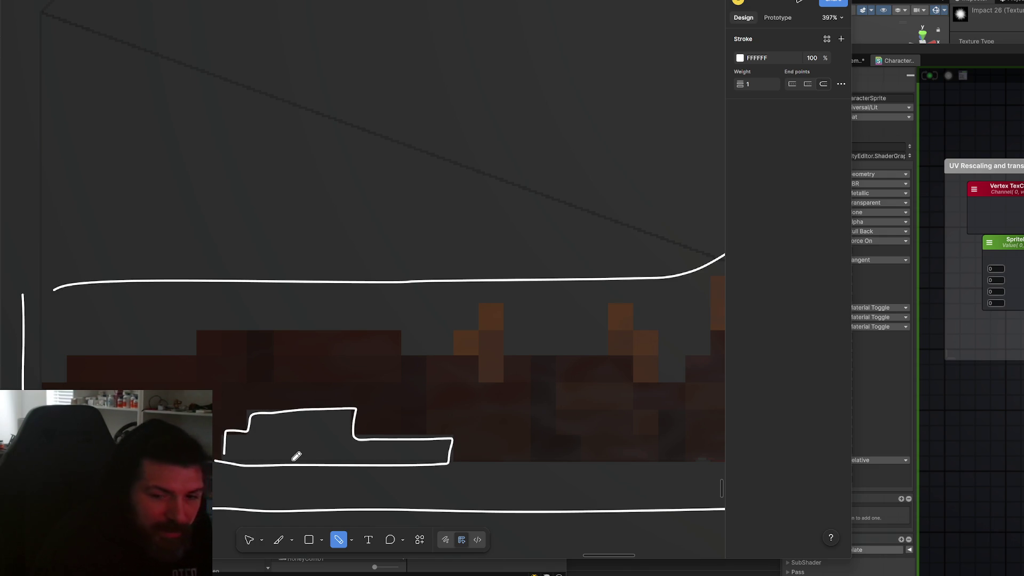
{"action": "key", "text": "ctrl+z"}
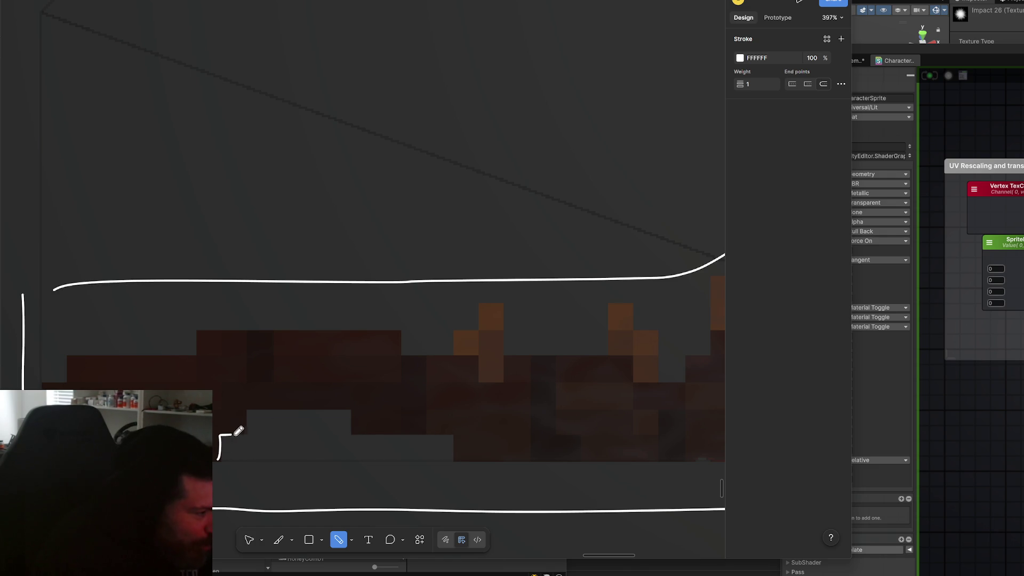
{"action": "mouse_move", "coordinate": [244, 412]}
{"action": "left_mouse_down"}
{"action": "mouse_move", "coordinate": [353, 411]}
{"action": "mouse_move", "coordinate": [423, 439]}
{"action": "mouse_move", "coordinate": [455, 472]}
{"action": "left_mouse_up"}
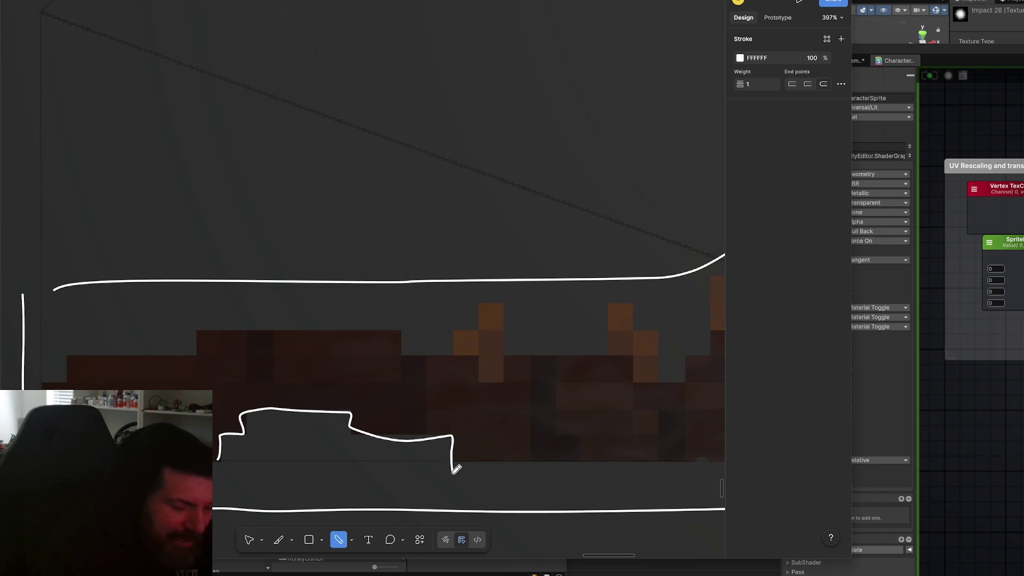
{"action": "key", "text": "ctrl+z"}
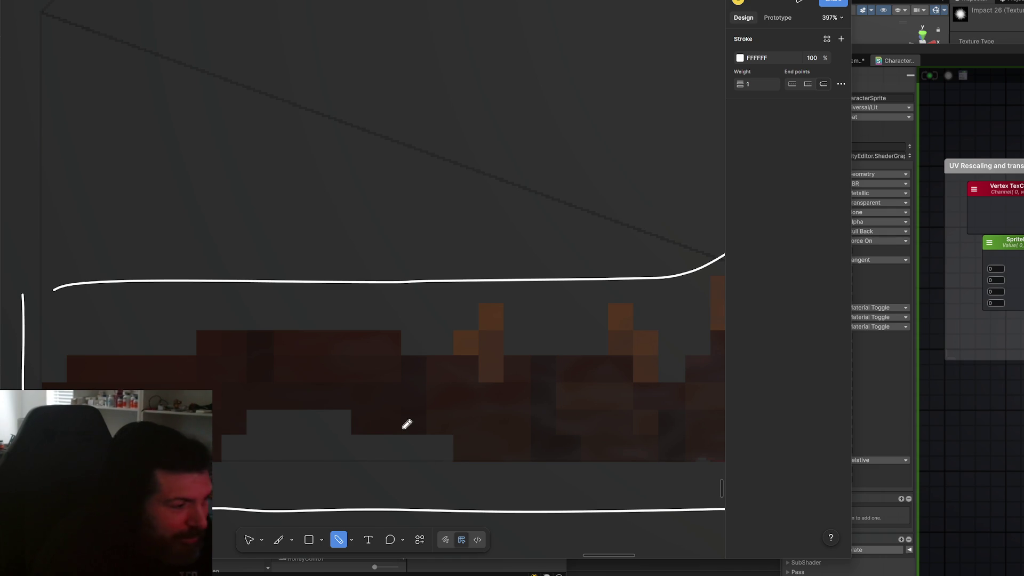
{"action": "mouse_move", "coordinate": [220, 456]}
{"action": "left_mouse_down"}
{"action": "mouse_move", "coordinate": [358, 419]}
{"action": "mouse_move", "coordinate": [360, 438]}
{"action": "left_mouse_up"}
{"action": "key", "text": "ctrl+z"}
{"action": "mouse_move", "coordinate": [261, 441]}
{"action": "left_mouse_down"}
{"action": "mouse_move", "coordinate": [258, 409]}
{"action": "mouse_move", "coordinate": [342, 408]}
{"action": "mouse_move", "coordinate": [354, 432]}
{"action": "mouse_move", "coordinate": [447, 448]}
{"action": "left_mouse_up"}
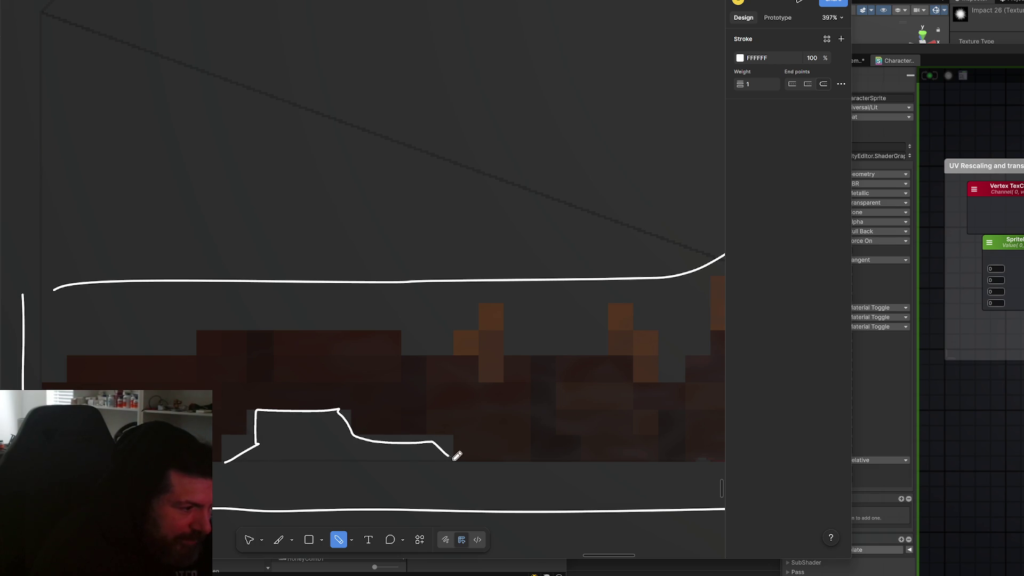
{"action": "key", "text": "ctrl+z"}
{"action": "scroll", "coordinate": [462, 469], "scroll_direction": "down", "scroll_amount": 5}
{"action": "scroll", "coordinate": [465, 458], "scroll_direction": "down", "scroll_amount": 4}
{"action": "scroll", "coordinate": [373, 414], "scroll_direction": "right", "scroll_amount": 3}
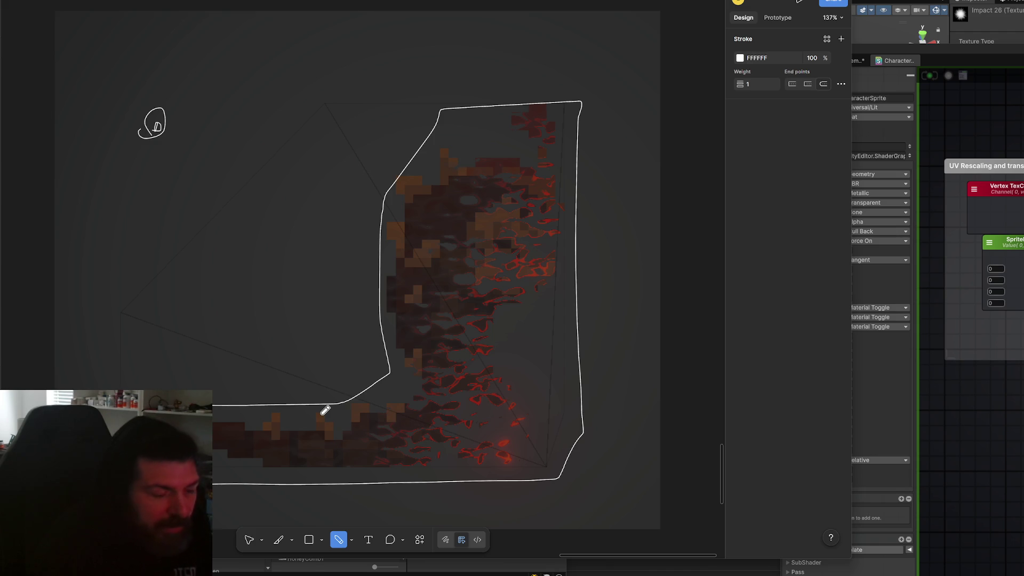
- Undo the old white outline and add a short tick below the sprite's lower-right corner
{"action": "key", "text": "ctrl+z"}
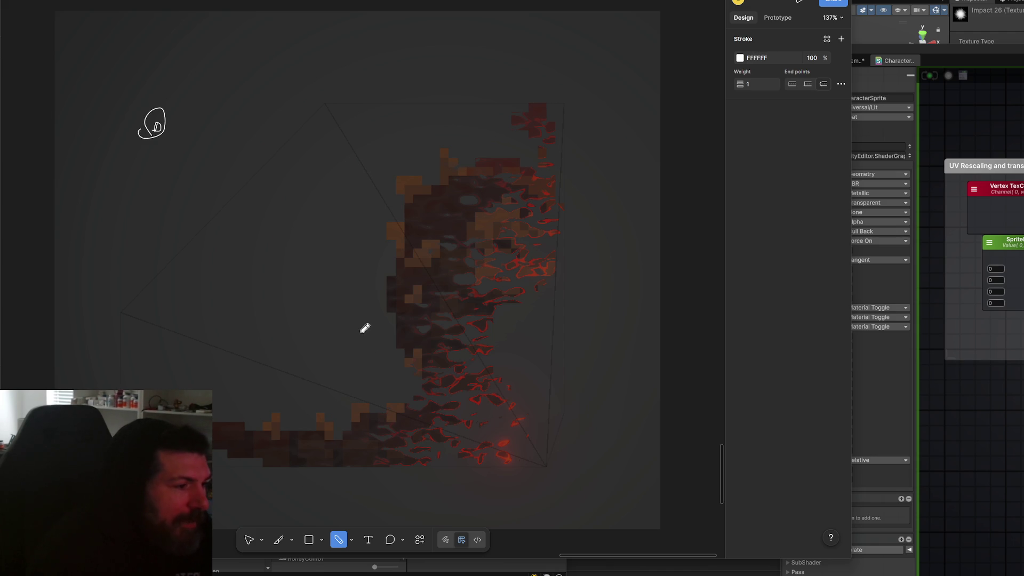
{"action": "scroll", "coordinate": [366, 327], "scroll_direction": "down", "scroll_amount": 2}
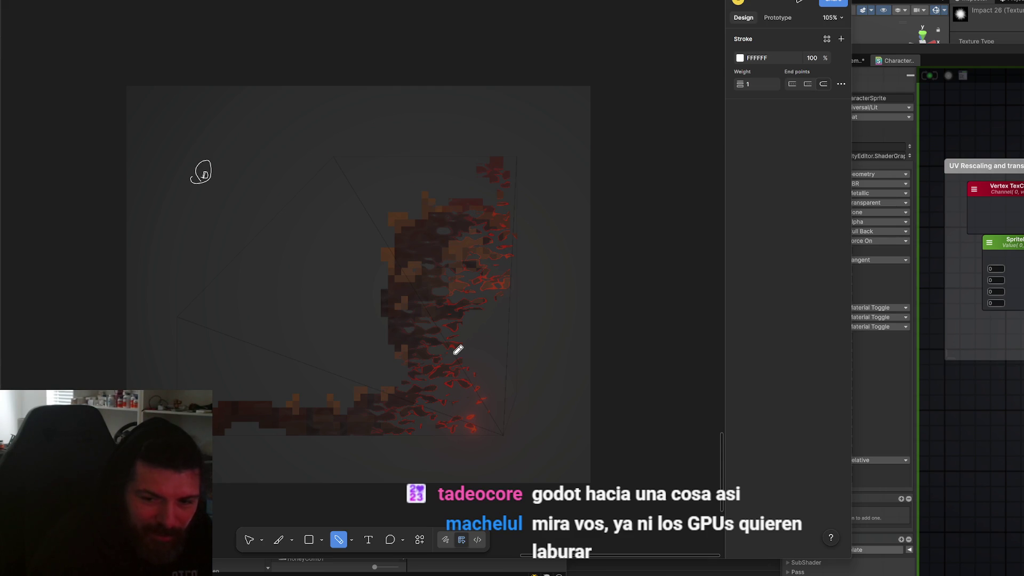
{"action": "scroll", "coordinate": [231, 407], "scroll_direction": "up", "scroll_amount": 5}
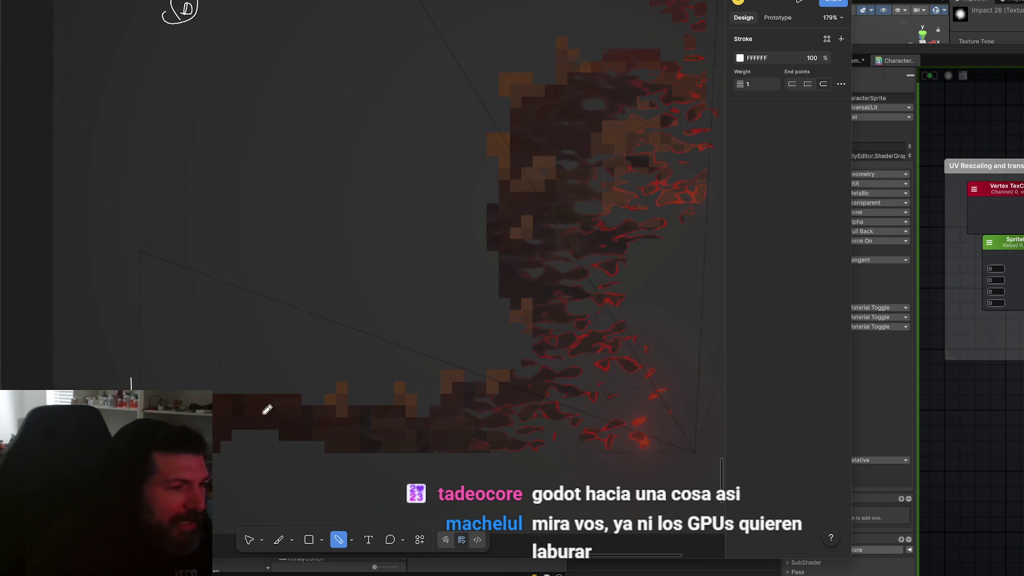
{"action": "scroll", "coordinate": [320, 403], "scroll_direction": "down", "scroll_amount": 3}
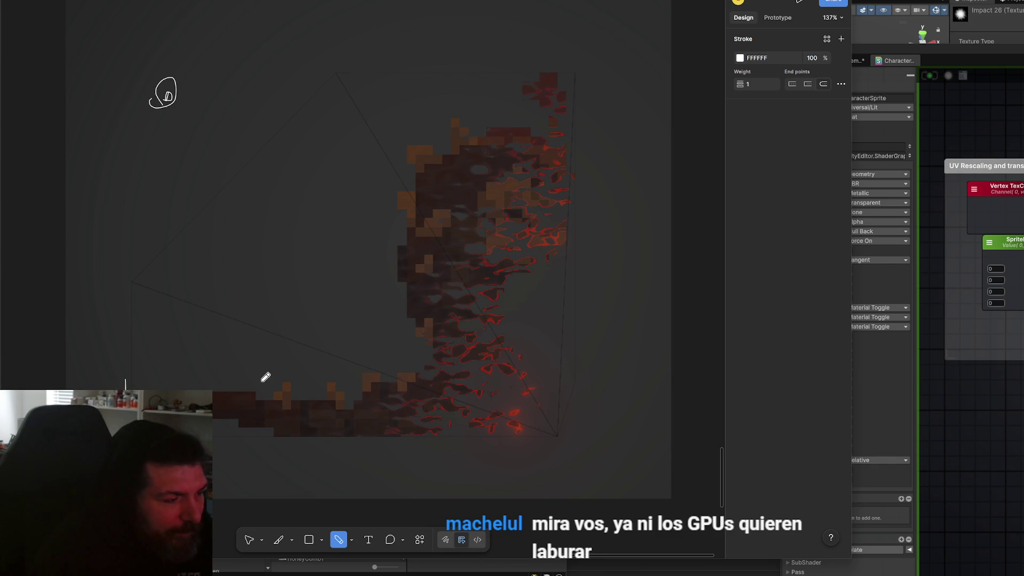
{"action": "scroll", "coordinate": [266, 377], "scroll_direction": "left", "scroll_amount": 3}
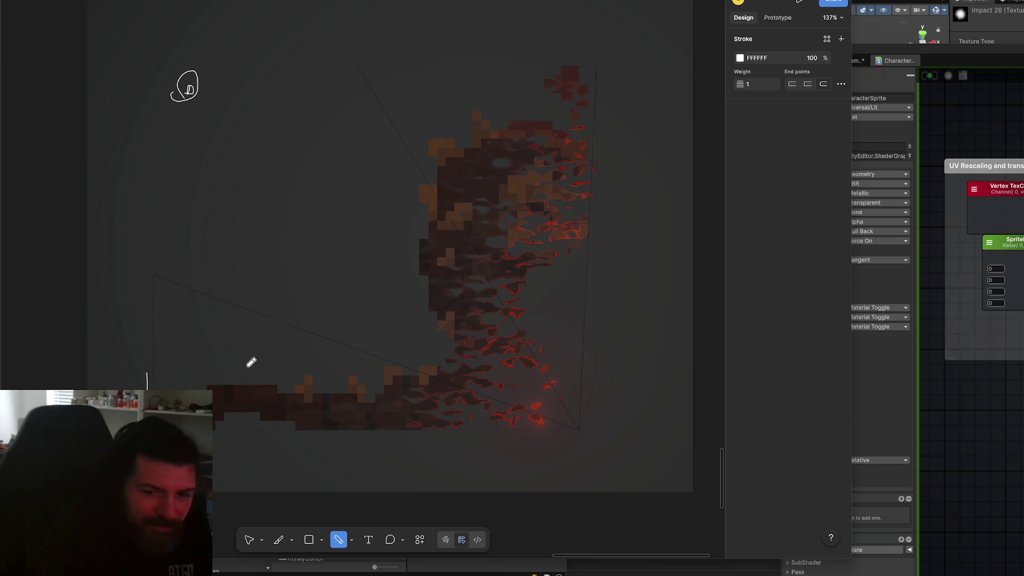
{"action": "scroll", "coordinate": [231, 308], "scroll_direction": "up", "scroll_amount": 2}
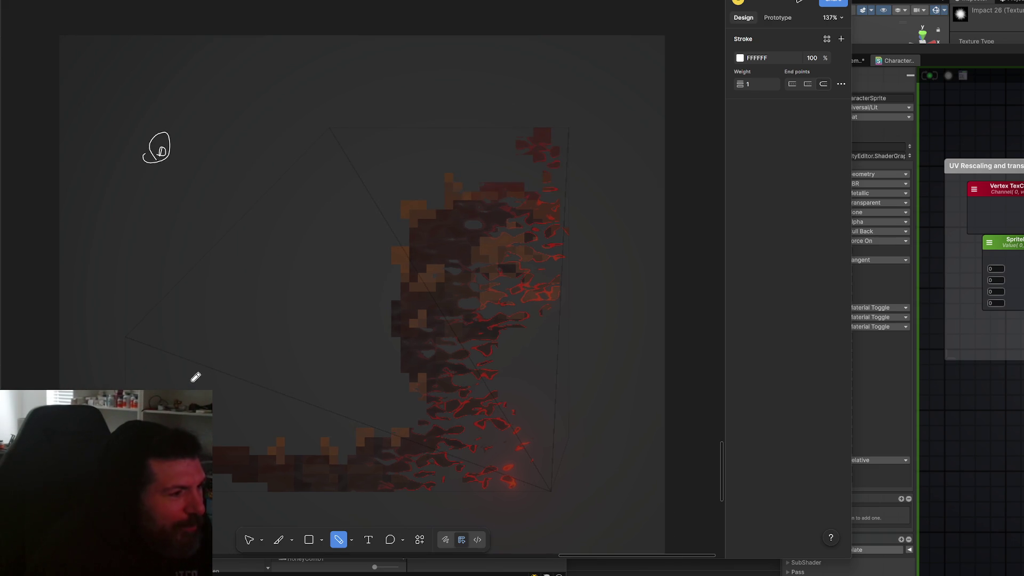
{"action": "scroll", "coordinate": [258, 411], "scroll_direction": "down", "scroll_amount": 2}
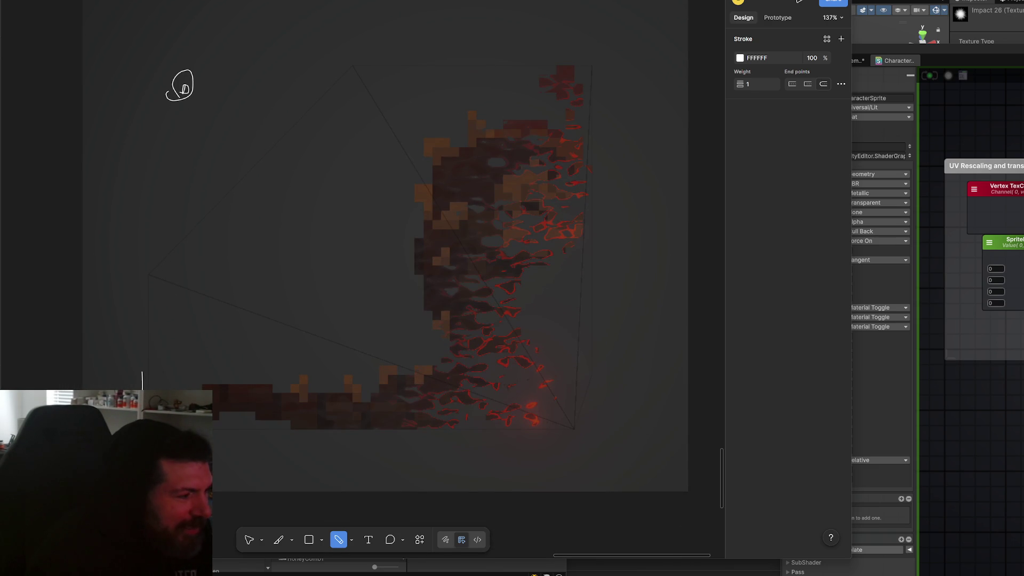
{"action": "left_click_drag", "start_coordinate": [560, 451], "coordinate": [557, 475]}
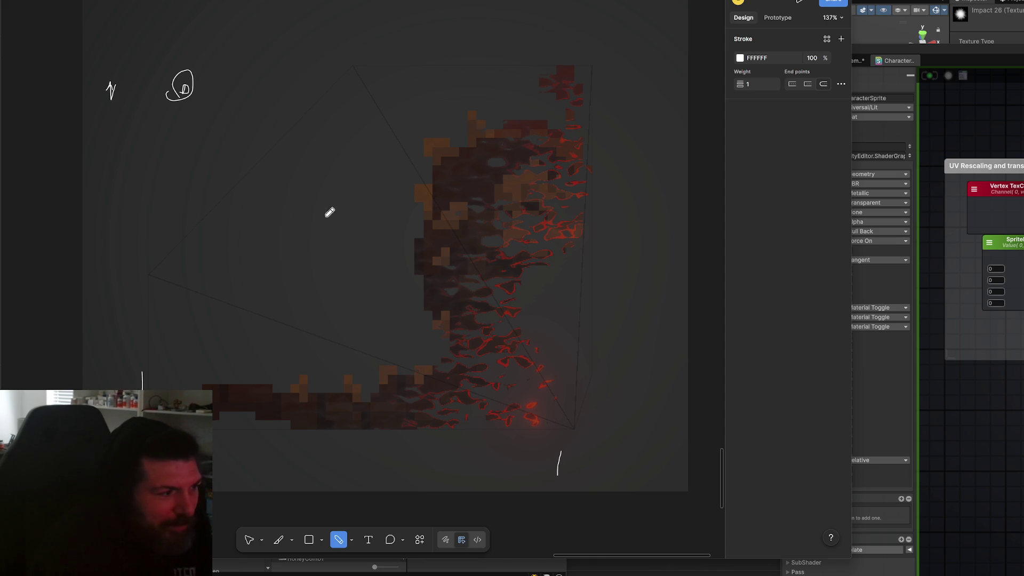
- Draw a closed white loop around the sprite and a second loop to its right
{"action": "scroll", "coordinate": [222, 276], "scroll_direction": "down", "scroll_amount": 3}
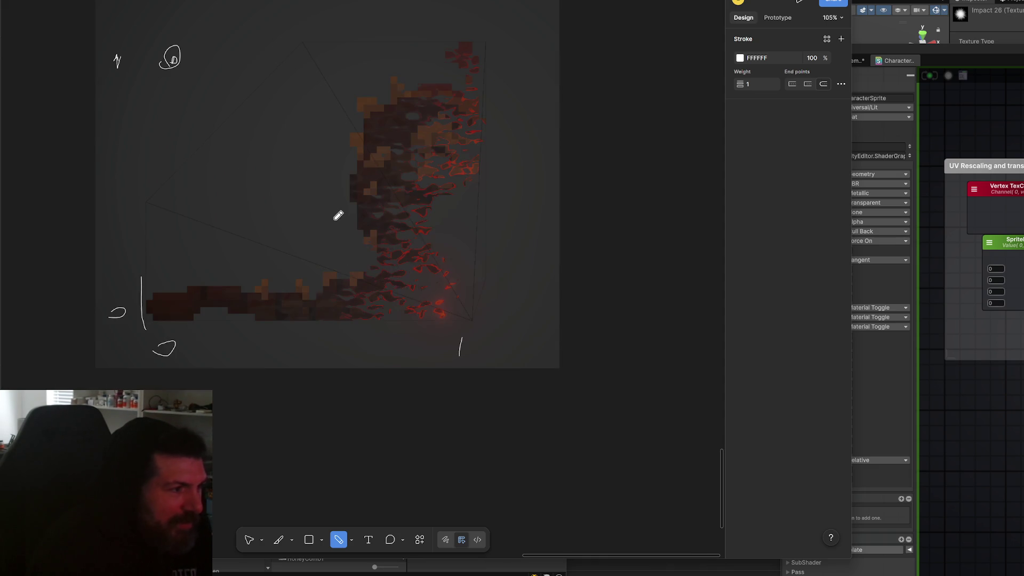
{"action": "scroll", "coordinate": [341, 219], "scroll_direction": "up", "scroll_amount": 2}
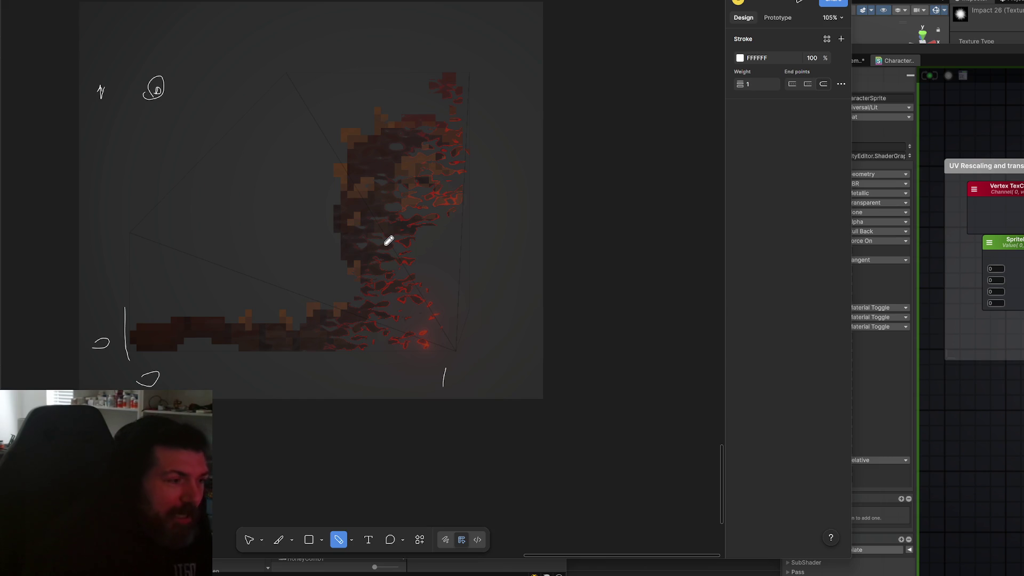
{"action": "mouse_move", "coordinate": [155, 351]}
{"action": "left_mouse_down"}
{"action": "mouse_move", "coordinate": [473, 117]}
{"action": "mouse_move", "coordinate": [206, 240]}
{"action": "mouse_move", "coordinate": [126, 356]}
{"action": "left_mouse_up"}
{"action": "scroll", "coordinate": [377, 469], "scroll_direction": "up", "scroll_amount": 1}
{"action": "mouse_move", "coordinate": [454, 436]}
{"action": "left_mouse_down"}
{"action": "mouse_move", "coordinate": [515, 216]}
{"action": "mouse_move", "coordinate": [683, 495]}
{"action": "mouse_move", "coordinate": [495, 459]}
{"action": "left_mouse_up"}
{"action": "scroll", "coordinate": [482, 336], "scroll_direction": "down", "scroll_amount": 3}
{"action": "scroll", "coordinate": [483, 335], "scroll_direction": "down", "scroll_amount": 3}
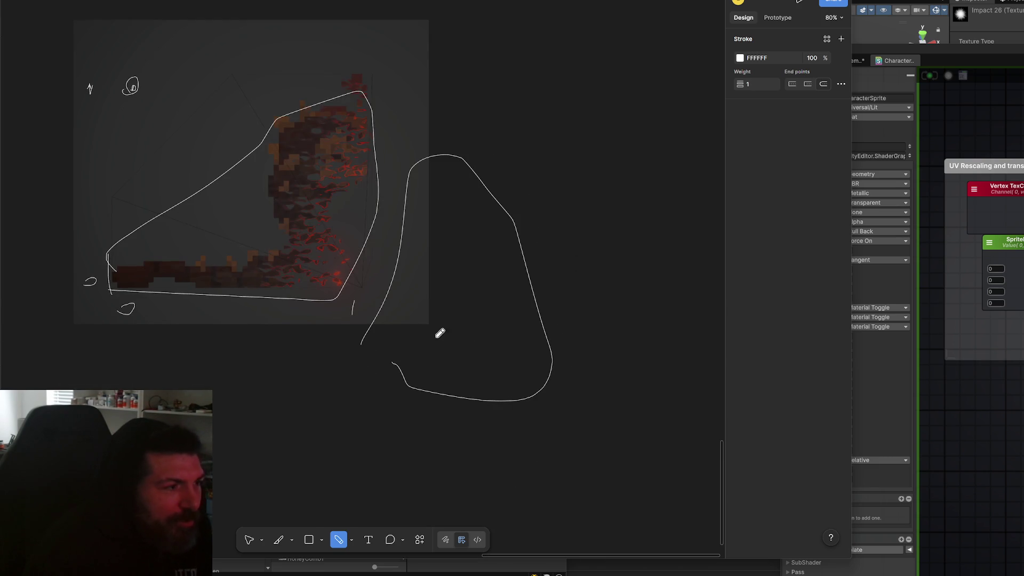
- Draw a large loop below the sprite and handwrite 0,12 and 0,91 at its lower corners
{"action": "scroll", "coordinate": [439, 334], "scroll_direction": "left", "scroll_amount": 3}
{"action": "scroll", "coordinate": [439, 334], "scroll_direction": "down", "scroll_amount": 2}
{"action": "mouse_move", "coordinate": [155, 354]}
{"action": "left_mouse_down"}
{"action": "mouse_move", "coordinate": [213, 336]}
{"action": "mouse_move", "coordinate": [446, 530]}
{"action": "mouse_move", "coordinate": [216, 525]}
{"action": "left_mouse_up"}
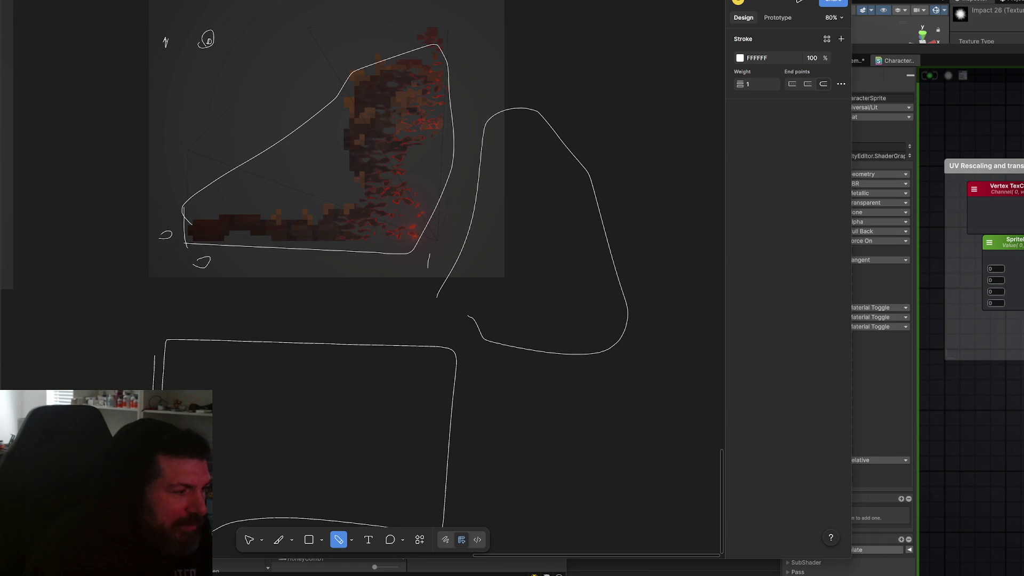
{"action": "scroll", "coordinate": [366, 346], "scroll_direction": "down", "scroll_amount": 2}
{"action": "scroll", "coordinate": [366, 345], "scroll_direction": "left", "scroll_amount": 1}
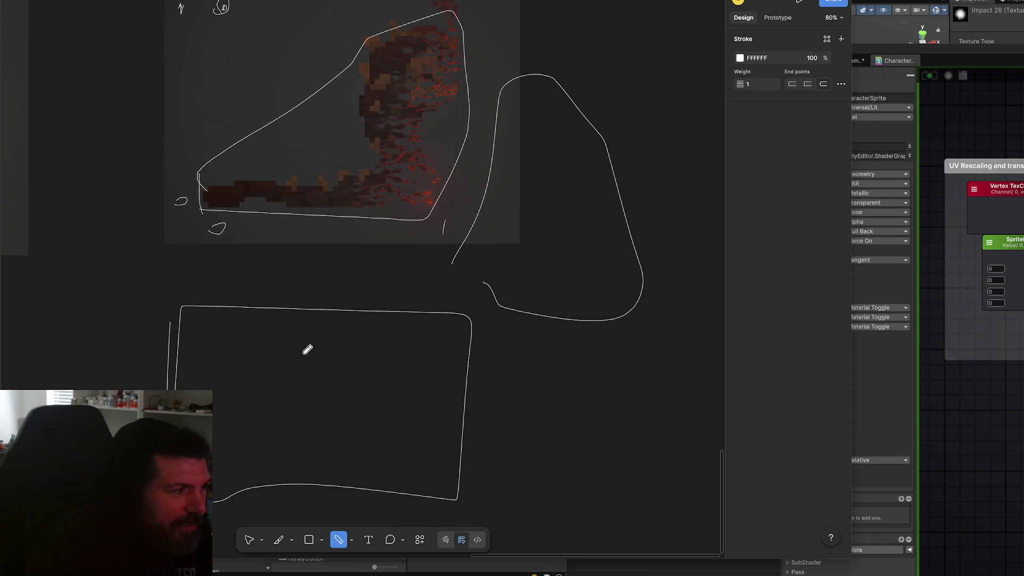
{"action": "scroll", "coordinate": [327, 269], "scroll_direction": "up", "scroll_amount": 5}
{"action": "mouse_move", "coordinate": [133, 291]}
{"action": "left_mouse_down"}
{"action": "mouse_move", "coordinate": [132, 318]}
{"action": "mouse_move", "coordinate": [160, 316]}
{"action": "left_mouse_up"}
{"action": "mouse_move", "coordinate": [559, 294]}
{"action": "left_mouse_down"}
{"action": "mouse_move", "coordinate": [565, 320]}
{"action": "mouse_move", "coordinate": [586, 313]}
{"action": "left_mouse_up"}
{"action": "left_click_drag", "start_coordinate": [197, 255], "coordinate": [316, 372]}
{"action": "mouse_move", "coordinate": [162, 334]}
{"action": "left_mouse_down"}
{"action": "mouse_move", "coordinate": [164, 352]}
{"action": "mouse_move", "coordinate": [171, 344]}
{"action": "left_mouse_up"}
- Write a 0 at the sprite's top-left and draw a wider tilted loop enclosing it
{"action": "scroll", "coordinate": [223, 312], "scroll_direction": "down", "scroll_amount": 3}
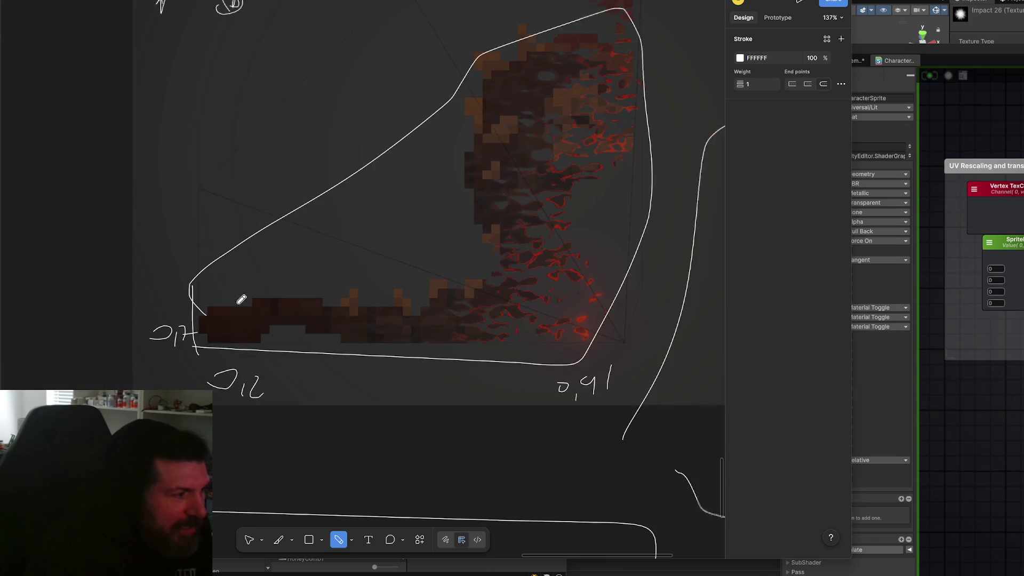
{"action": "scroll", "coordinate": [198, 179], "scroll_direction": "up", "scroll_amount": 2}
{"action": "mouse_move", "coordinate": [106, 94]}
{"action": "left_mouse_down"}
{"action": "mouse_move", "coordinate": [105, 104]}
{"action": "mouse_move", "coordinate": [136, 117]}
{"action": "left_mouse_up"}
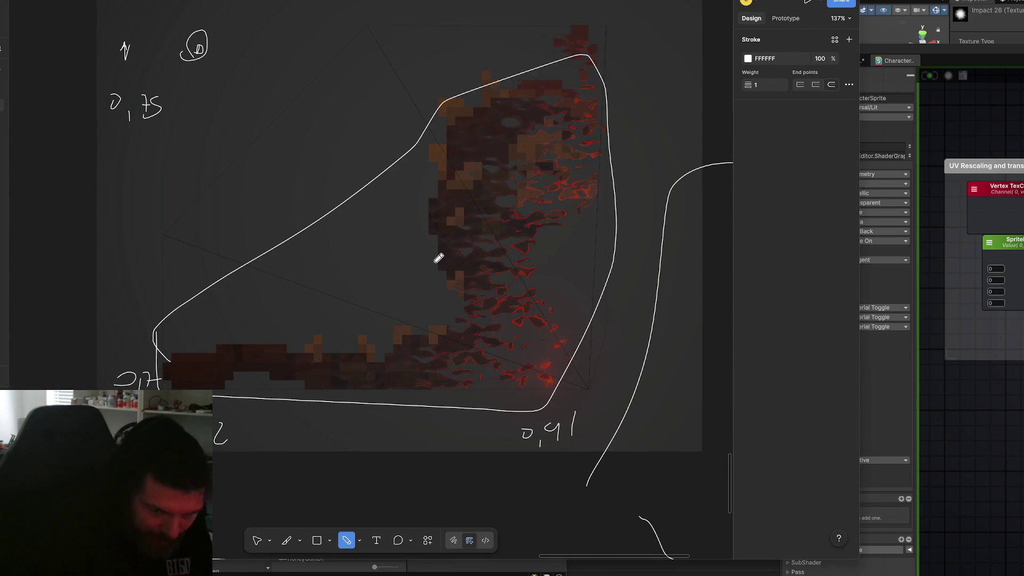
{"action": "scroll", "coordinate": [411, 274], "scroll_direction": "down", "scroll_amount": 5}
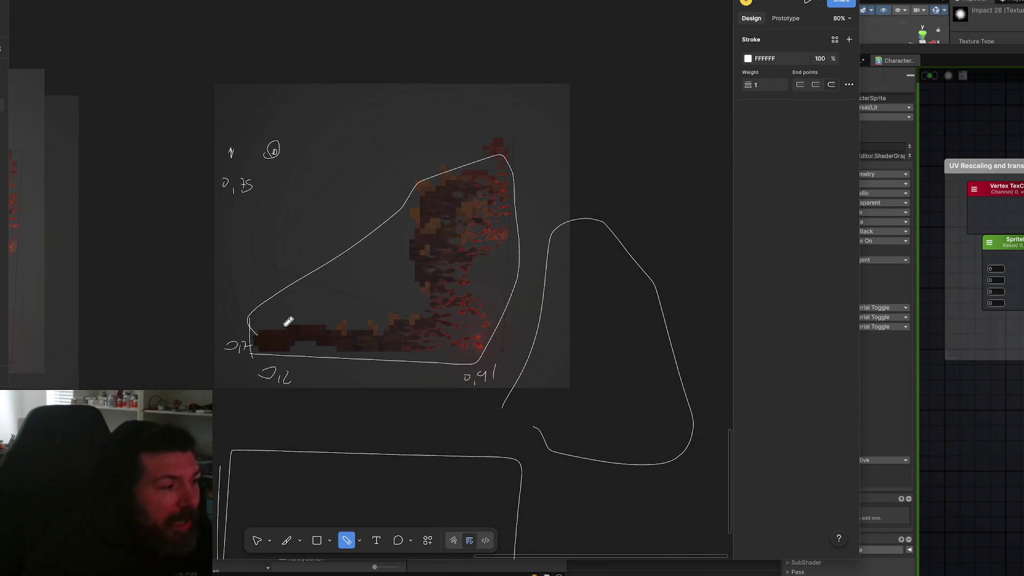
{"action": "left_click_drag", "start_coordinate": [265, 335], "coordinate": [250, 259]}
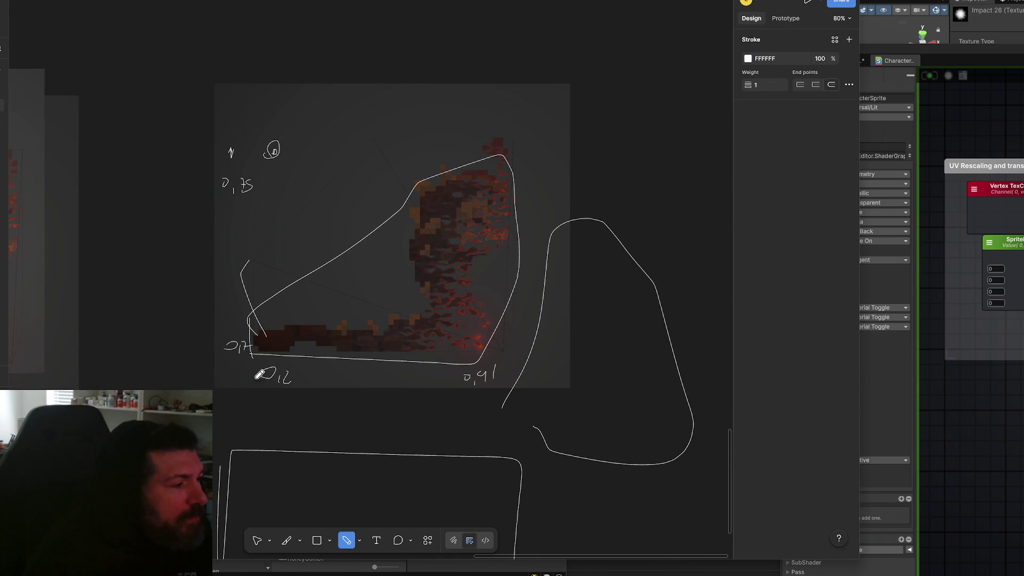
{"action": "scroll", "coordinate": [281, 344], "scroll_direction": "up", "scroll_amount": 2}
{"action": "mouse_move", "coordinate": [245, 362]}
{"action": "left_mouse_down"}
{"action": "mouse_move", "coordinate": [265, 283]}
{"action": "mouse_move", "coordinate": [507, 173]}
{"action": "mouse_move", "coordinate": [494, 372]}
{"action": "mouse_move", "coordinate": [263, 375]}
{"action": "left_mouse_up"}
{"action": "scroll", "coordinate": [317, 434], "scroll_direction": "up", "scroll_amount": 5}
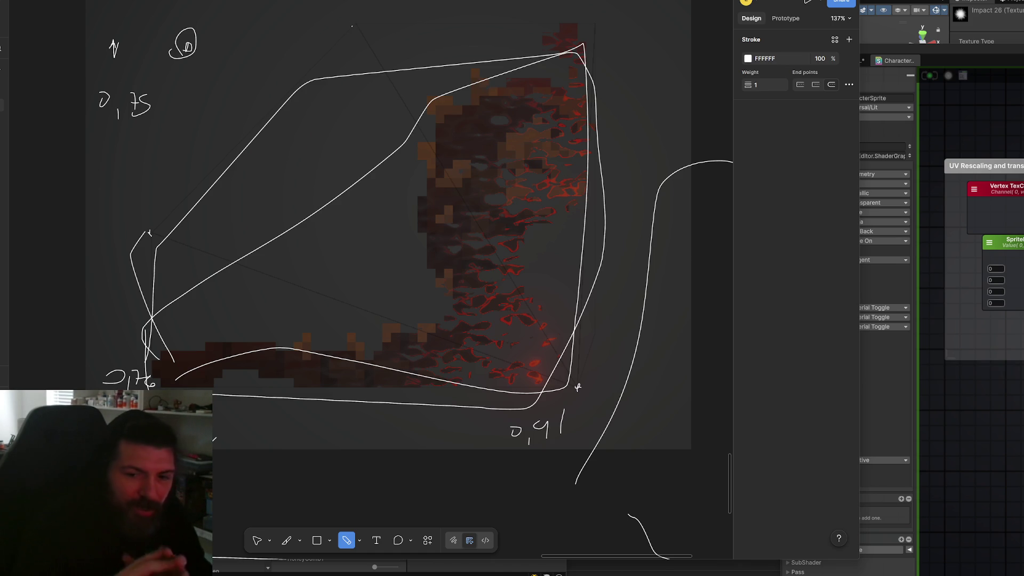
- Pan the Figma canvas to the sketch's lower-left annotations
{"action": "scroll", "coordinate": [389, 224], "scroll_direction": "down", "scroll_amount": 1}
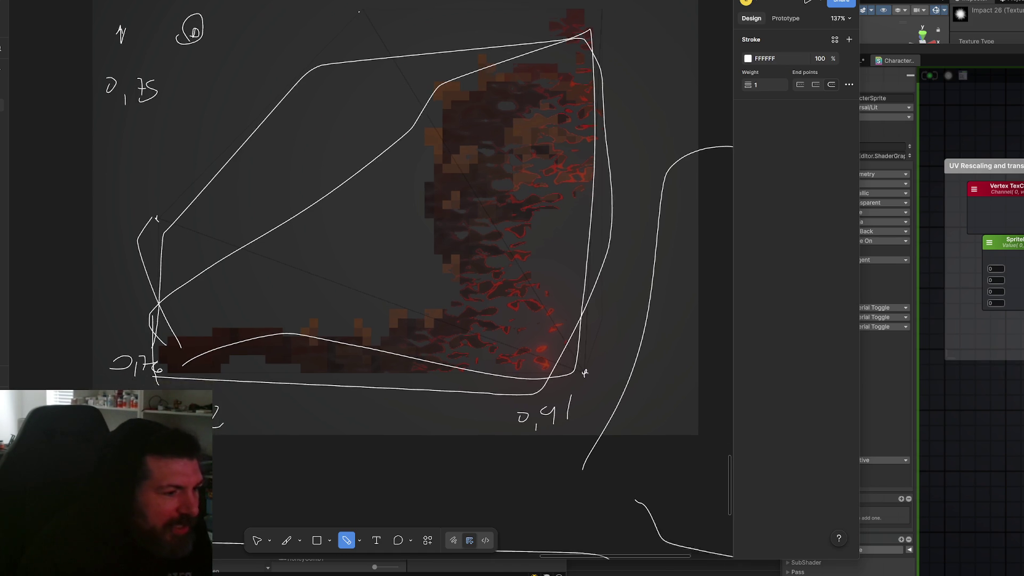
{"action": "scroll", "coordinate": [277, 401], "scroll_direction": "up", "scroll_amount": 3}
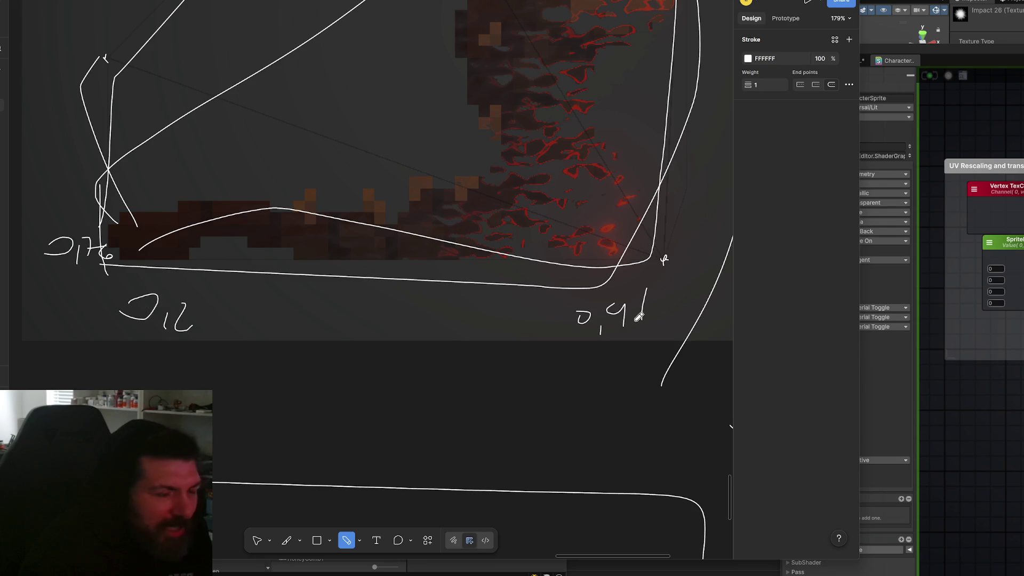
{"action": "scroll", "coordinate": [638, 317], "scroll_direction": "down", "scroll_amount": 3}
{"action": "mouse_move", "coordinate": [612, 347]}
{"action": "left_mouse_down"}
{"action": "mouse_move", "coordinate": [532, 349]}
{"action": "mouse_move", "coordinate": [510, 338]}
{"action": "left_mouse_up"}
- Write a 0 below the lower-left label, extend the right line, and box the 0,12 and 0,91 labels
{"action": "left_click_drag", "start_coordinate": [136, 368], "coordinate": [120, 369]}
{"action": "left_click_drag", "start_coordinate": [553, 366], "coordinate": [556, 393]}
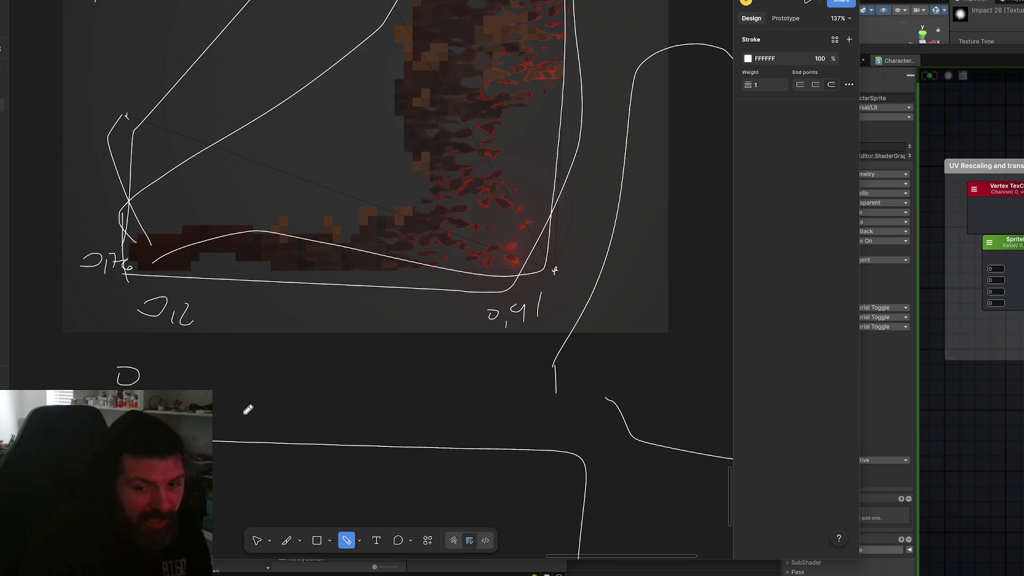
{"action": "mouse_move", "coordinate": [81, 291]}
{"action": "left_mouse_down"}
{"action": "mouse_move", "coordinate": [555, 292]}
{"action": "mouse_move", "coordinate": [134, 344]}
{"action": "mouse_move", "coordinate": [141, 251]}
{"action": "left_mouse_up"}
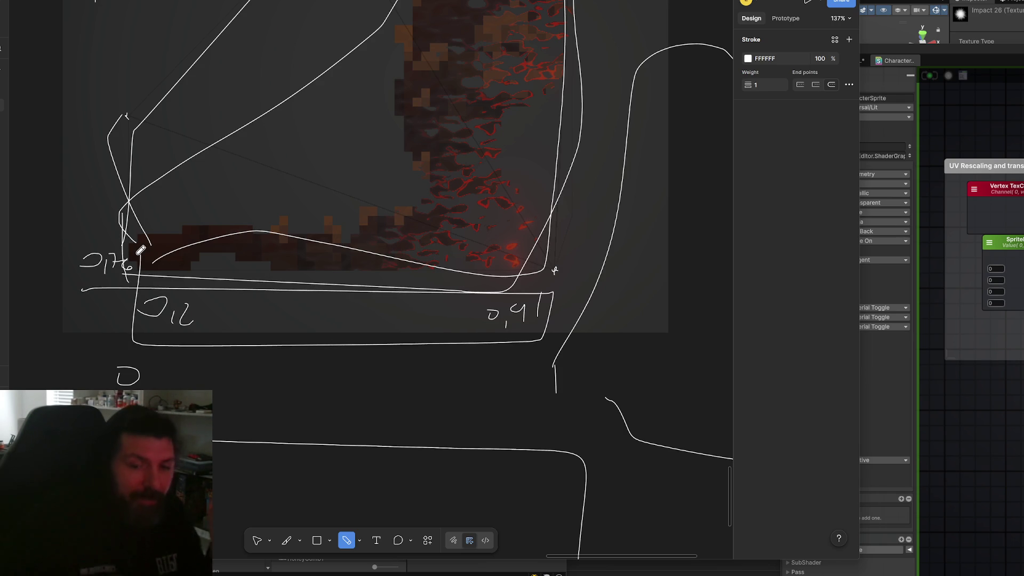
{"action": "scroll", "coordinate": [198, 348], "scroll_direction": "right", "scroll_amount": 2}
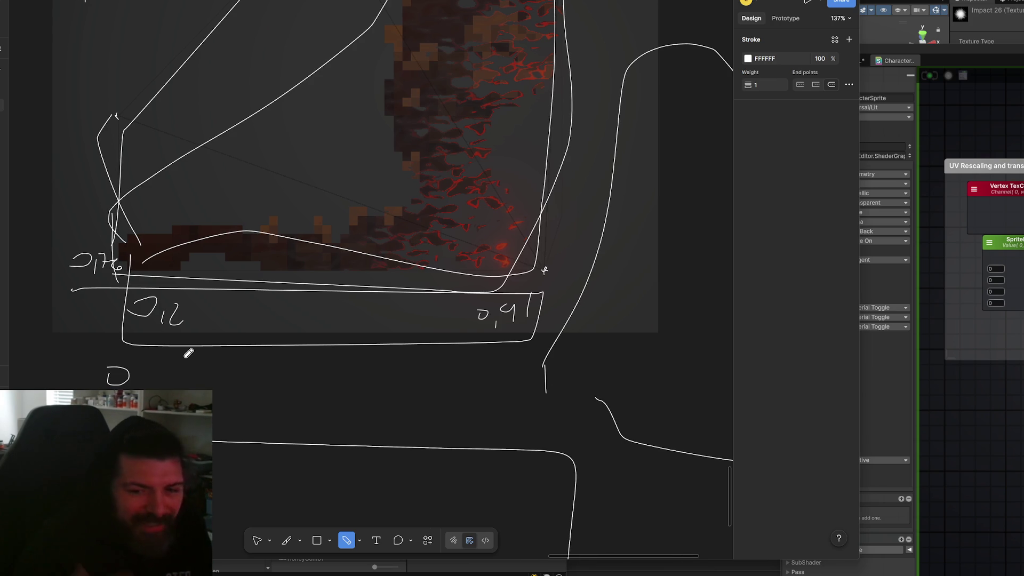
{"action": "scroll", "coordinate": [206, 364], "scroll_direction": "right", "scroll_amount": 1}
{"action": "scroll", "coordinate": [207, 364], "scroll_direction": "down", "scroll_amount": 1}
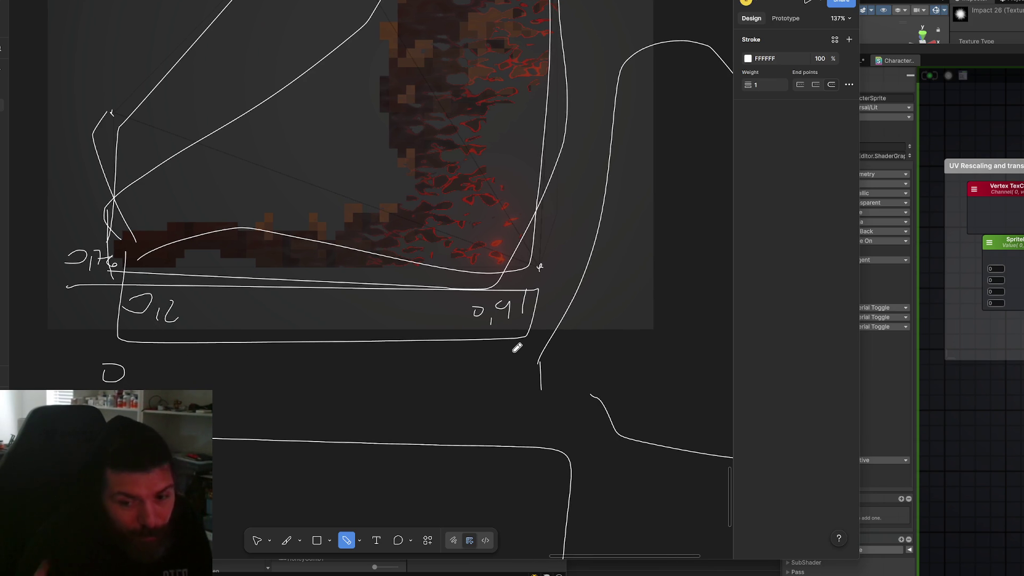
{"action": "scroll", "coordinate": [449, 363], "scroll_direction": "down", "scroll_amount": 5}
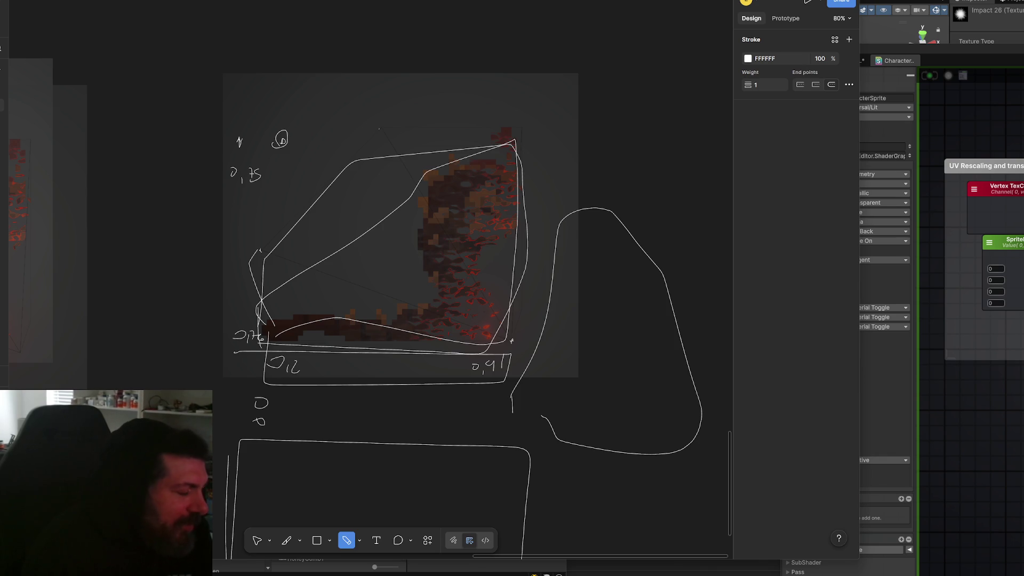
- In Rider's EnemyAvatar.cs, select and review the InitSpriteRect code on lines 55–76
{"action": "key", "text": "alt+Tab"}
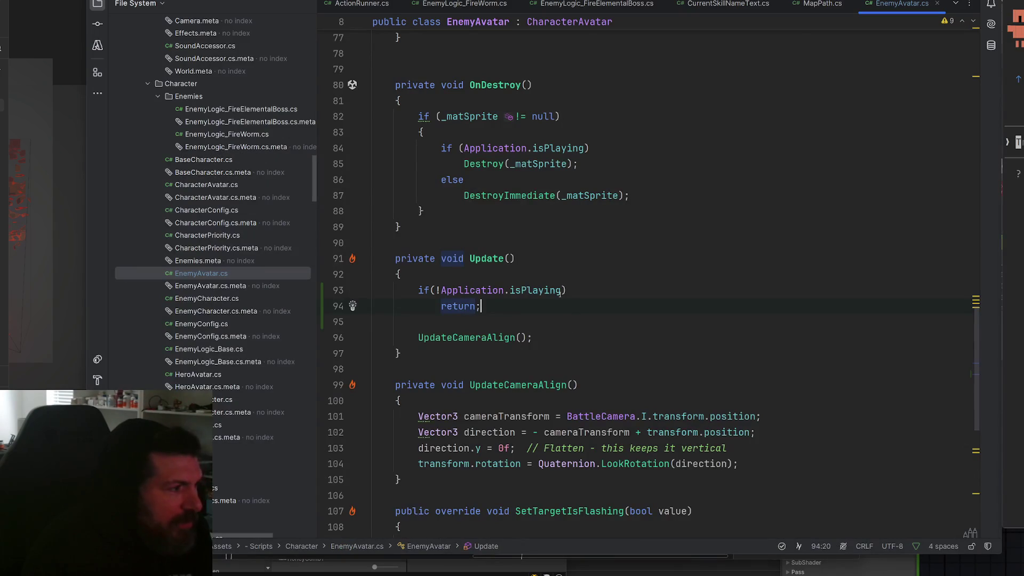
{"action": "scroll", "coordinate": [461, 247], "scroll_direction": "down", "scroll_amount": 5}
{"action": "scroll", "coordinate": [666, 294], "scroll_direction": "up", "scroll_amount": 8}
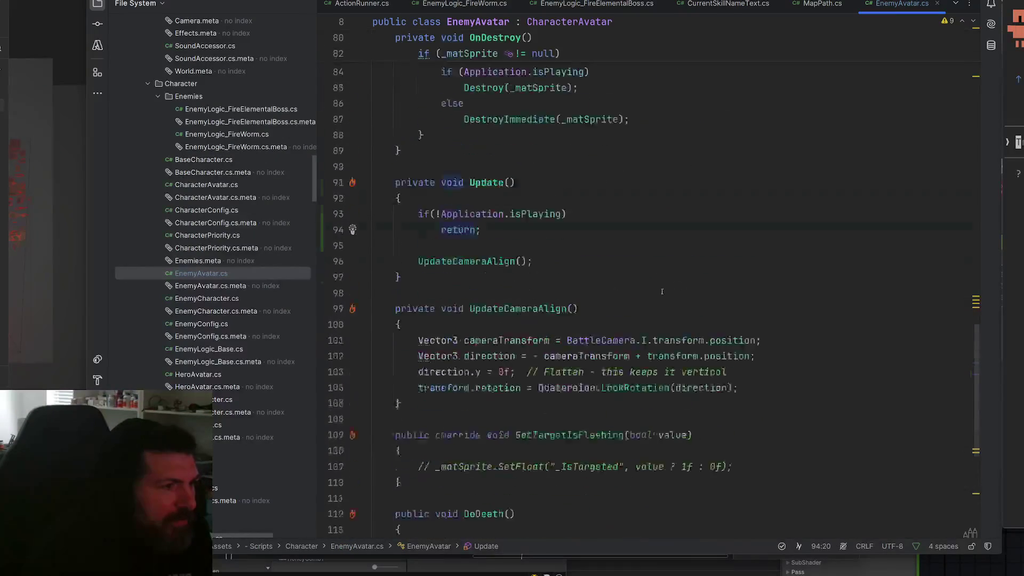
{"action": "scroll", "coordinate": [666, 294], "scroll_direction": "up", "scroll_amount": 7}
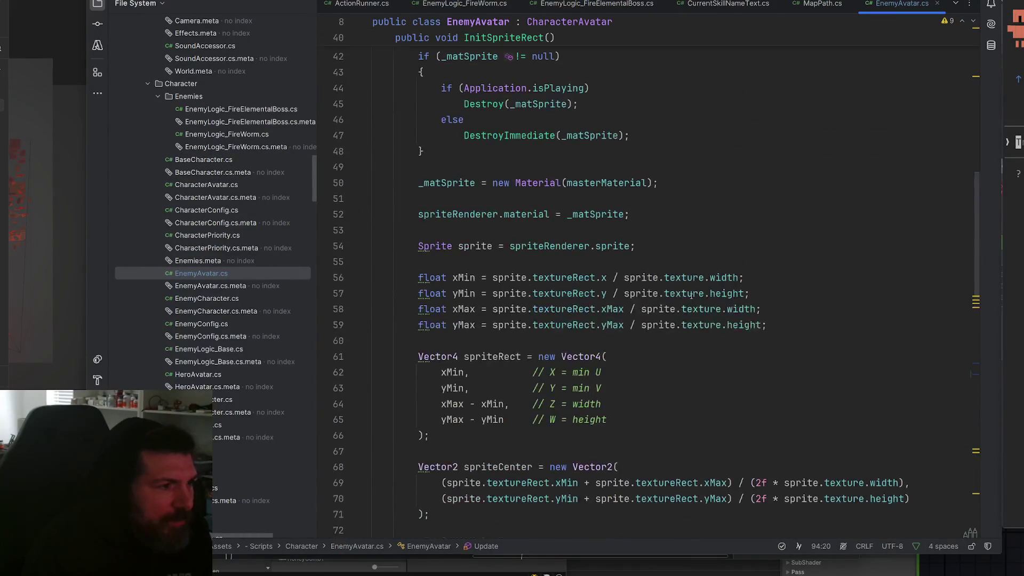
{"action": "scroll", "coordinate": [682, 294], "scroll_direction": "down", "scroll_amount": 3}
{"action": "left_click_drag", "start_coordinate": [406, 104], "coordinate": [765, 439]}
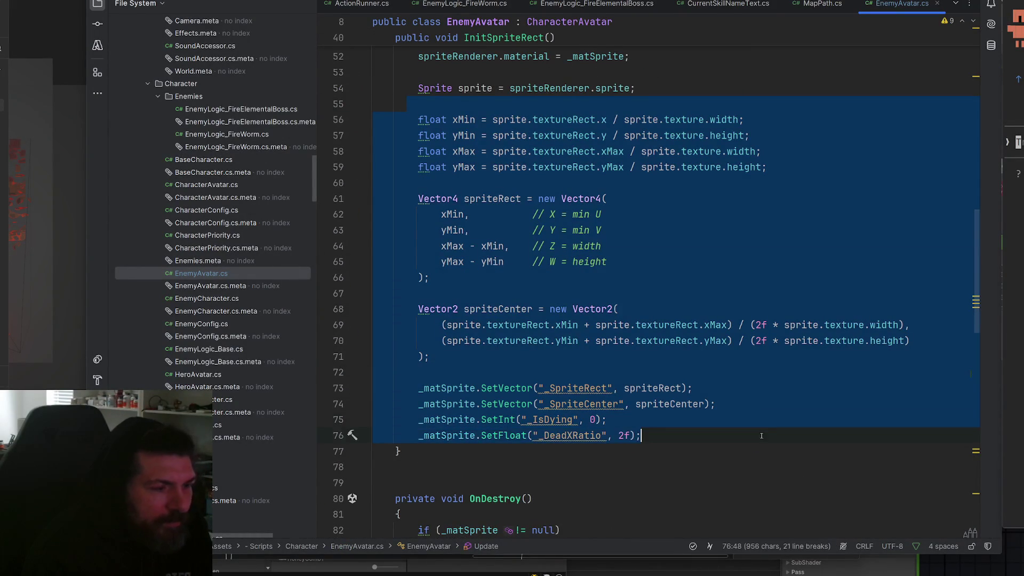
{"action": "scroll", "coordinate": [756, 353], "scroll_direction": "up", "scroll_amount": 15, "text": "ctrl"}
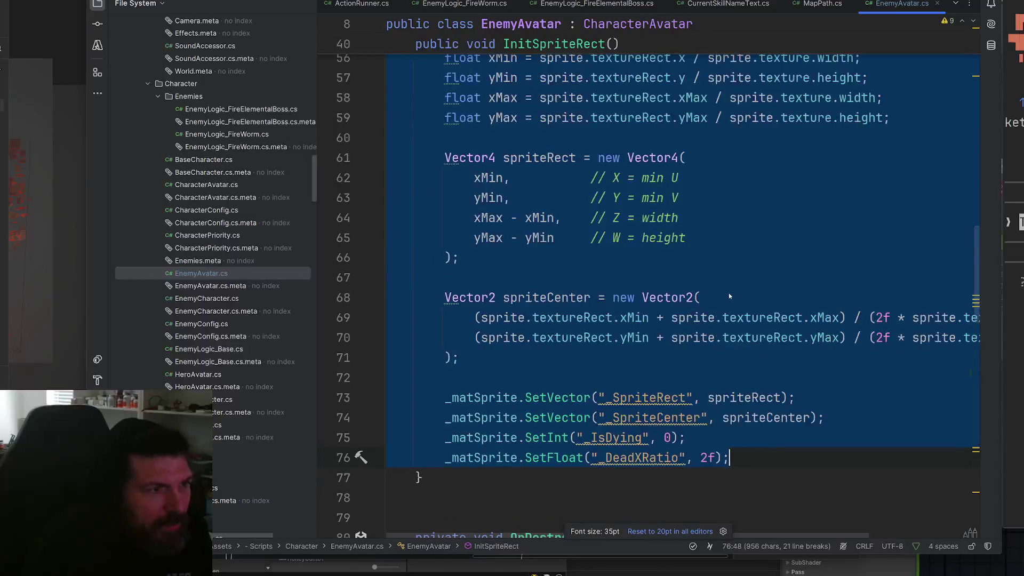
{"action": "scroll", "coordinate": [729, 296], "scroll_direction": "up", "scroll_amount": 10}
{"action": "scroll", "coordinate": [644, 175], "scroll_direction": "down", "scroll_amount": 8}
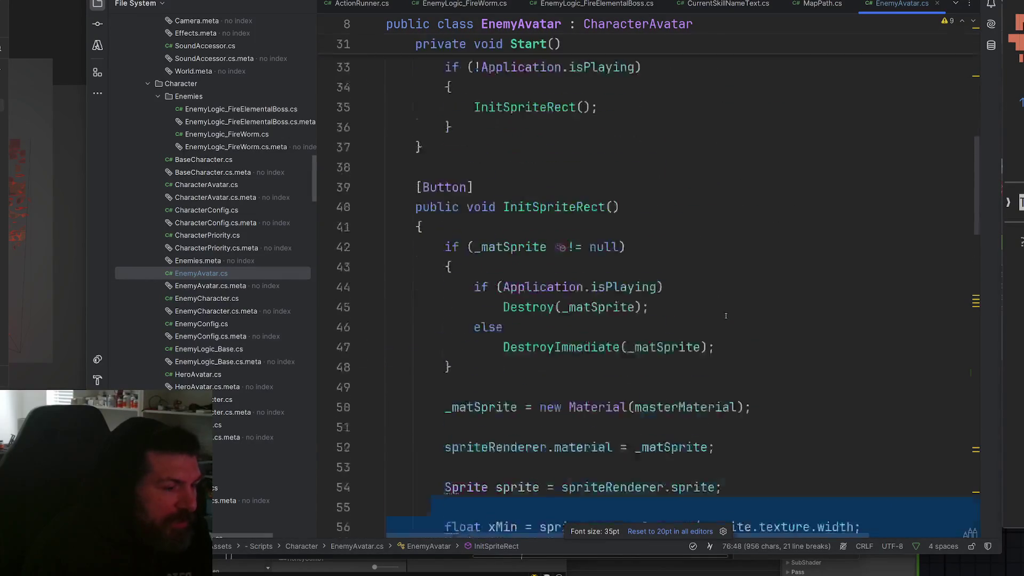
{"action": "scroll", "coordinate": [521, 254], "scroll_direction": "up", "scroll_amount": 1, "text": "ctrl"}
{"action": "left_click", "coordinate": [521, 254]}
- Inspect the xMin calculation on line 56, then bring Unity's shader graph window back into view
{"action": "scroll", "coordinate": [521, 198], "scroll_direction": "down", "scroll_amount": 2}
{"action": "triple_click", "coordinate": [507, 245]}
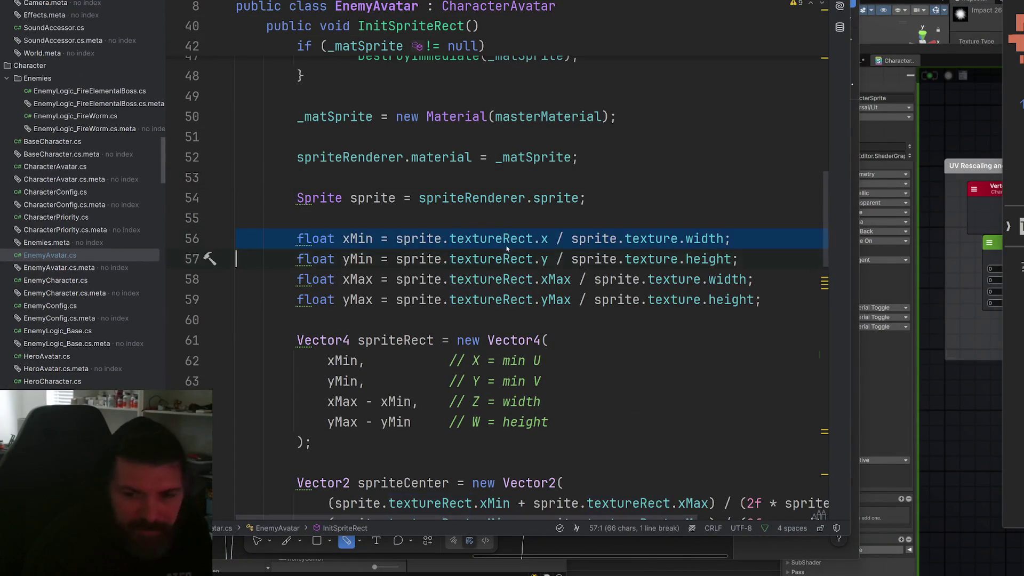
{"action": "mouse_move", "coordinate": [508, 245]}
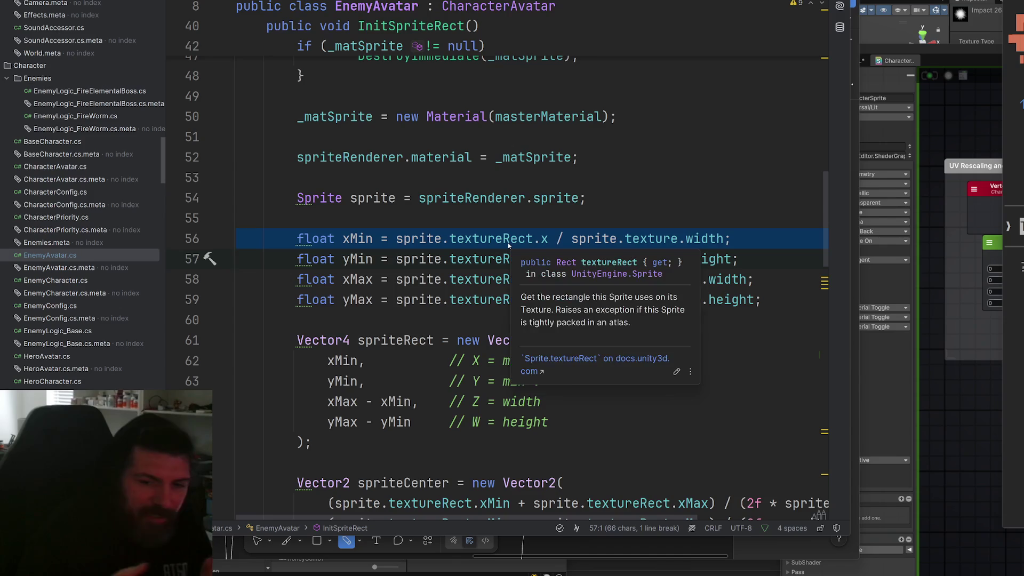
{"action": "scroll", "coordinate": [433, 281], "scroll_direction": "down", "scroll_amount": 2}
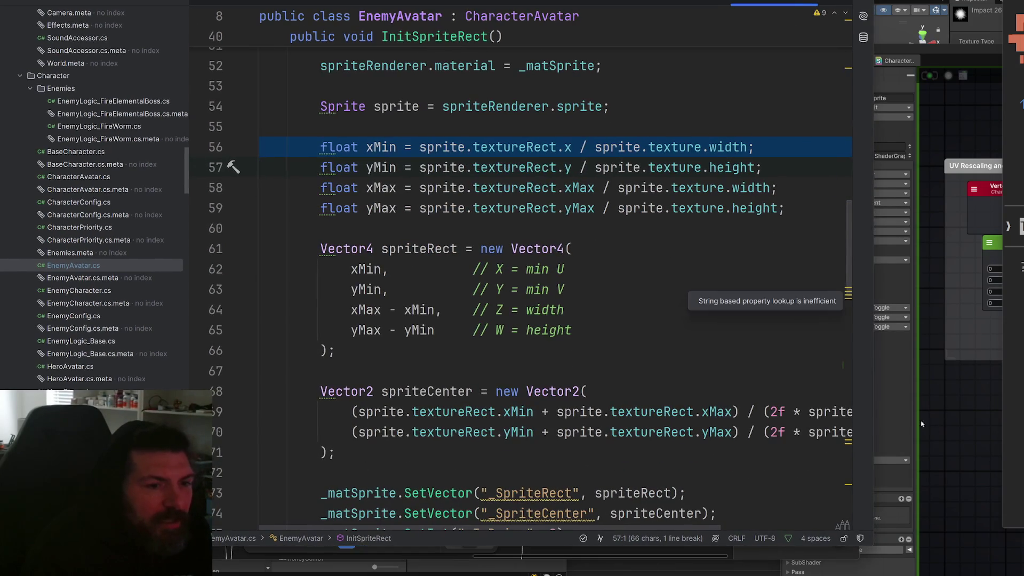
{"action": "key", "text": "alt+Tab"}
{"action": "left_click_drag", "start_coordinate": [1023, 52], "coordinate": [357, 58]}
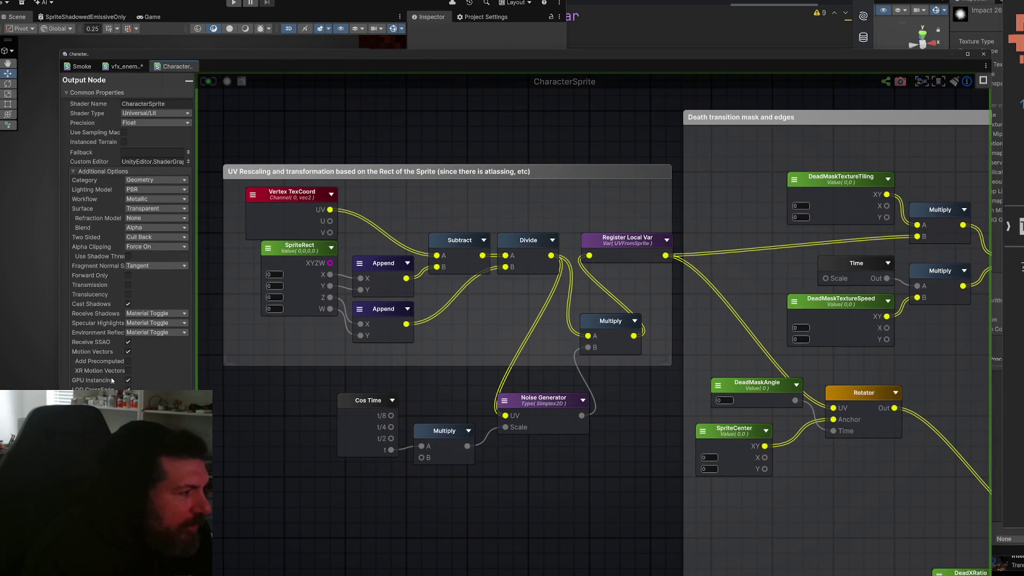
- Pan and zoom the Amplify graph across the UV Rescaling and Death transition groups
{"action": "scroll", "coordinate": [390, 453], "scroll_direction": "down", "scroll_amount": 6}
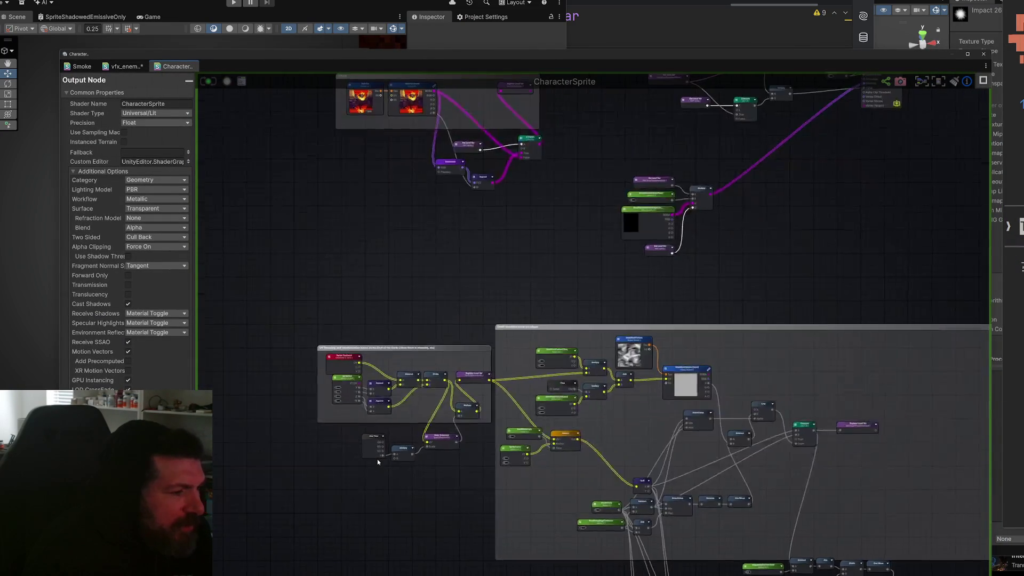
{"action": "mouse_move", "coordinate": [452, 489]}
{"action": "left_mouse_down"}
{"action": "mouse_move", "coordinate": [452, 292]}
{"action": "mouse_move", "coordinate": [380, 463]}
{"action": "left_mouse_up"}
{"action": "scroll", "coordinate": [452, 263], "scroll_direction": "up", "scroll_amount": 1}
{"action": "left_click_drag", "start_coordinate": [286, 468], "coordinate": [326, 385]}
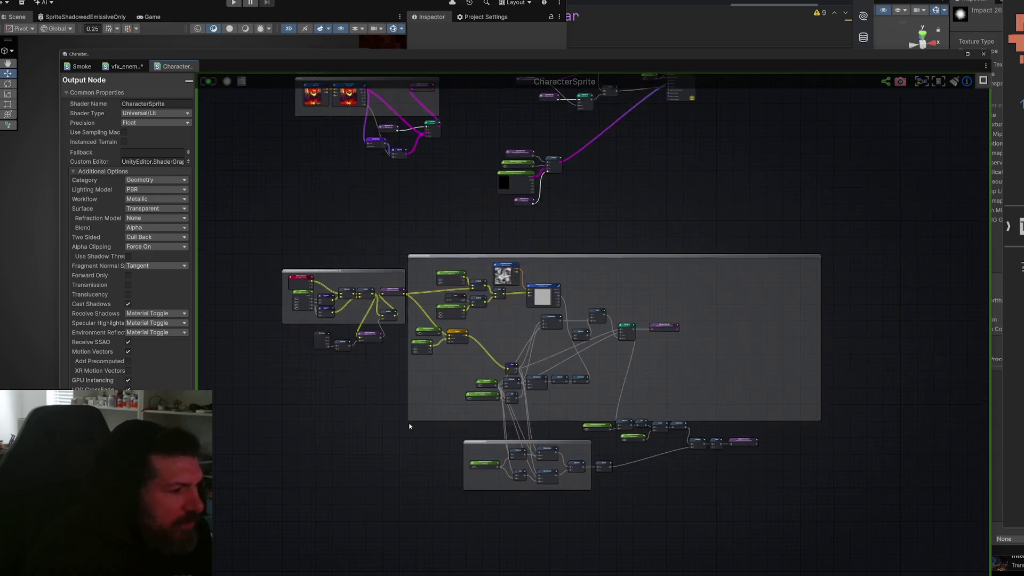
{"action": "scroll", "coordinate": [315, 336], "scroll_direction": "up", "scroll_amount": 5}
{"action": "left_click_drag", "start_coordinate": [498, 450], "coordinate": [515, 492]}
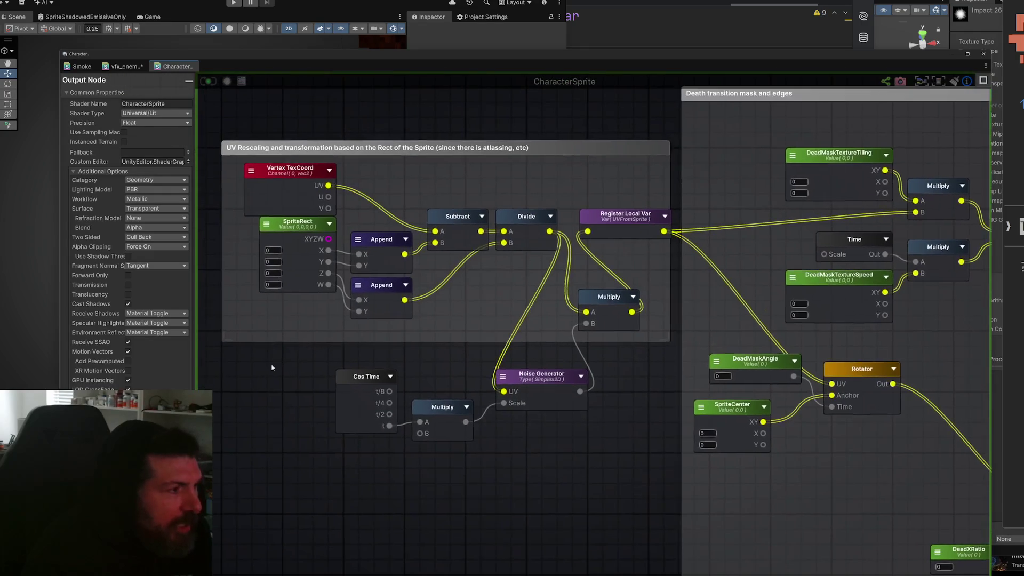
{"action": "scroll", "coordinate": [277, 363], "scroll_direction": "down", "scroll_amount": 2}
{"action": "scroll", "coordinate": [304, 326], "scroll_direction": "up", "scroll_amount": 2}
- Select SpriteRect and the UV nodes from Vertex TexCoord to Divide, then move the shader editor aside
{"action": "left_click", "coordinate": [327, 292]}
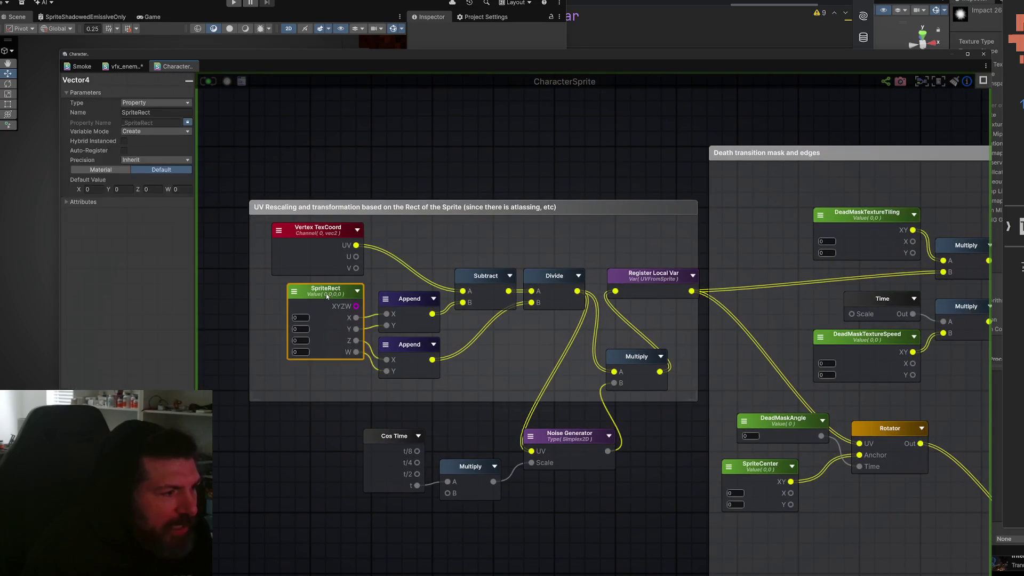
{"action": "mouse_move", "coordinate": [269, 216]}
{"action": "left_mouse_down"}
{"action": "mouse_move", "coordinate": [471, 337]}
{"action": "mouse_move", "coordinate": [536, 391]}
{"action": "left_mouse_up"}
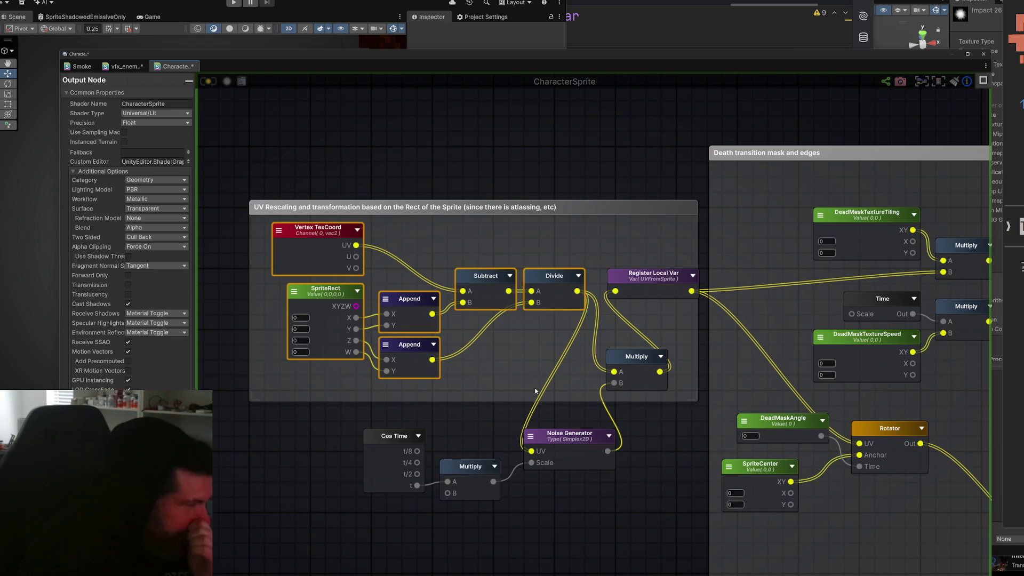
{"action": "mouse_move", "coordinate": [368, 57]}
{"action": "left_mouse_down"}
{"action": "mouse_move", "coordinate": [848, 31]}
{"action": "mouse_move", "coordinate": [804, 31]}
{"action": "left_mouse_up"}
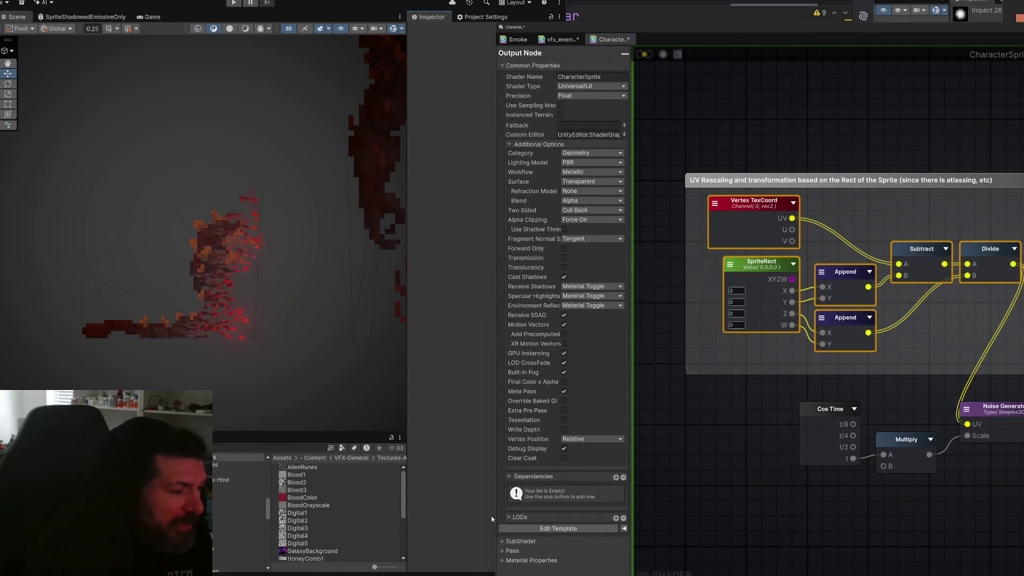
- Enlarge the Scene and Project panels, centre the particle effects, and save the CharacterSprite shader
{"action": "left_click_drag", "start_coordinate": [495, 510], "coordinate": [615, 493]}
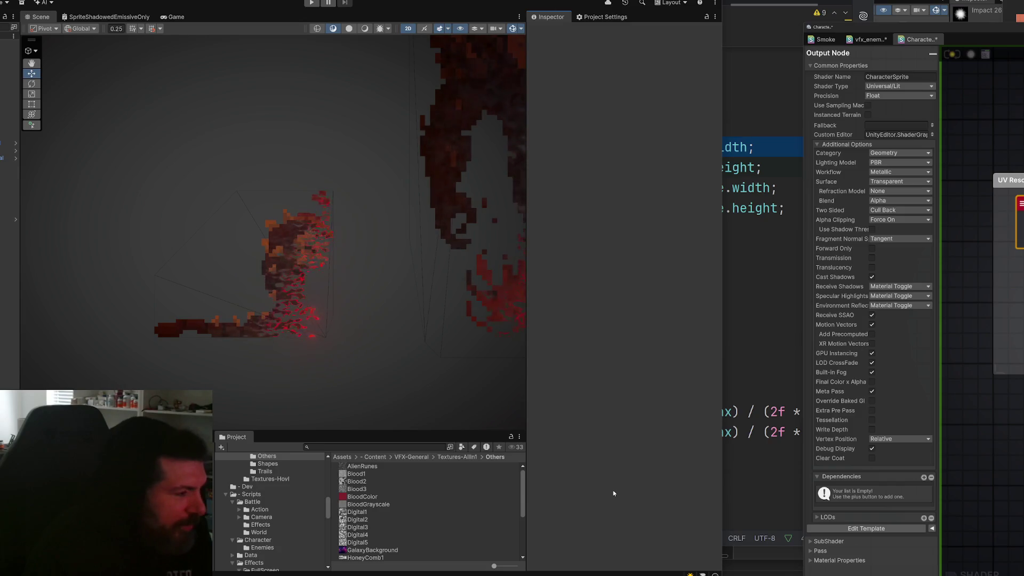
{"action": "left_click_drag", "start_coordinate": [309, 433], "coordinate": [306, 397]}
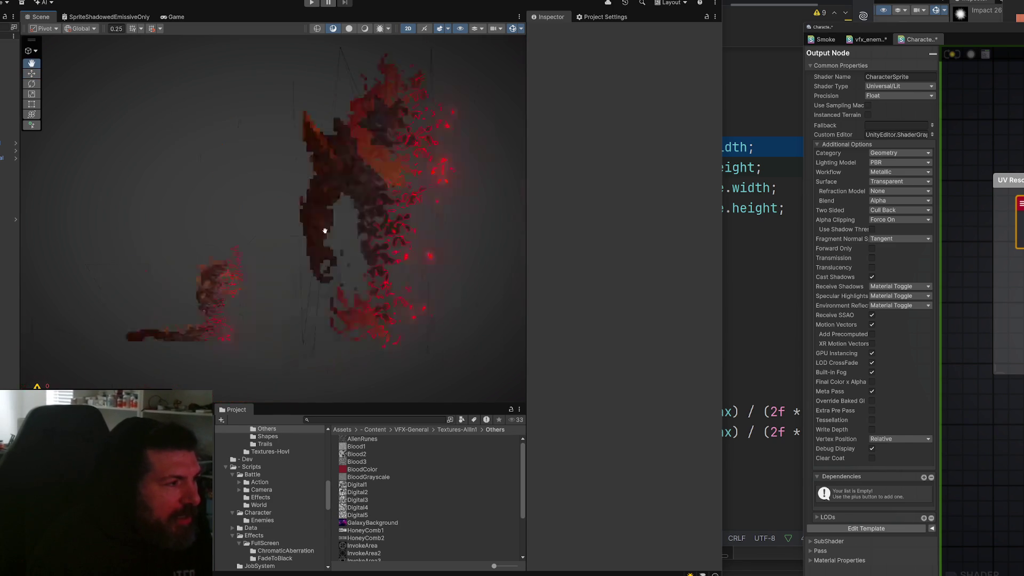
{"action": "mouse_move", "coordinate": [325, 249]}
{"action": "left_mouse_down"}
{"action": "mouse_move", "coordinate": [277, 238]}
{"action": "mouse_move", "coordinate": [245, 262]}
{"action": "left_mouse_up"}
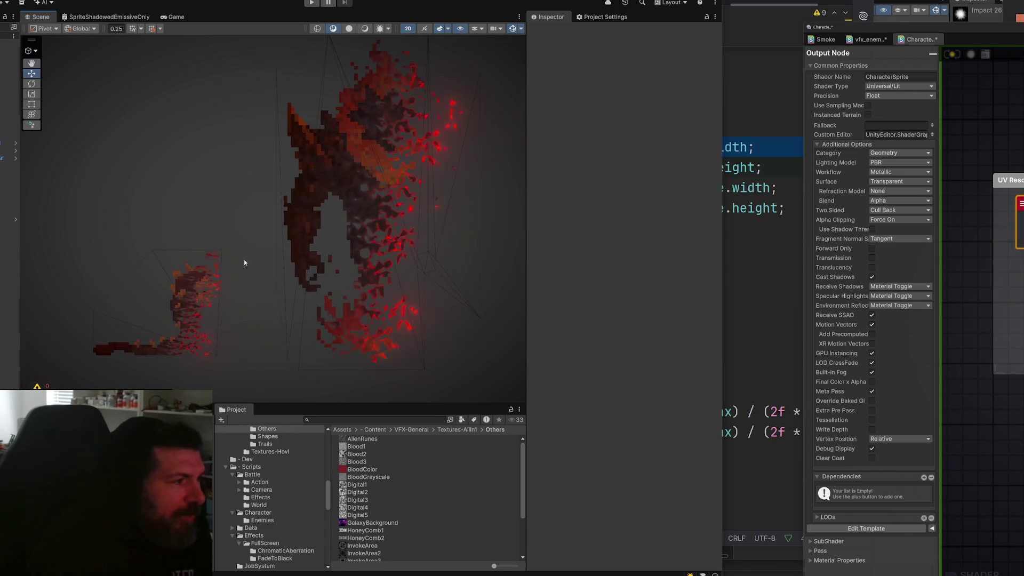
{"action": "key", "text": "ctrl+s"}
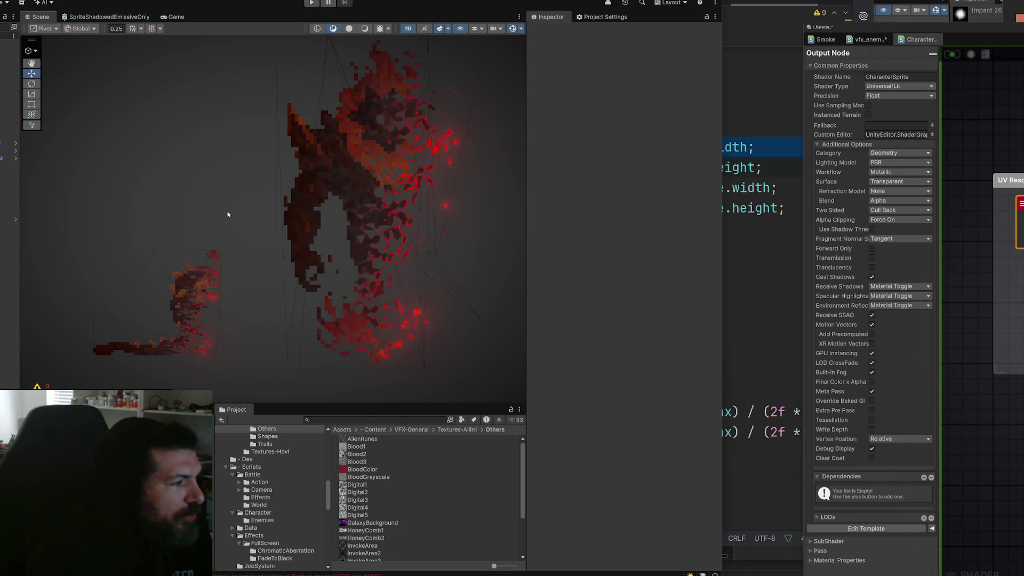
- Select the Sprite objects and switch the Scene view from 2D to a 3D perspective
{"action": "left_click", "coordinate": [273, 292]}
{"action": "left_click", "coordinate": [277, 292], "text": "shift"}
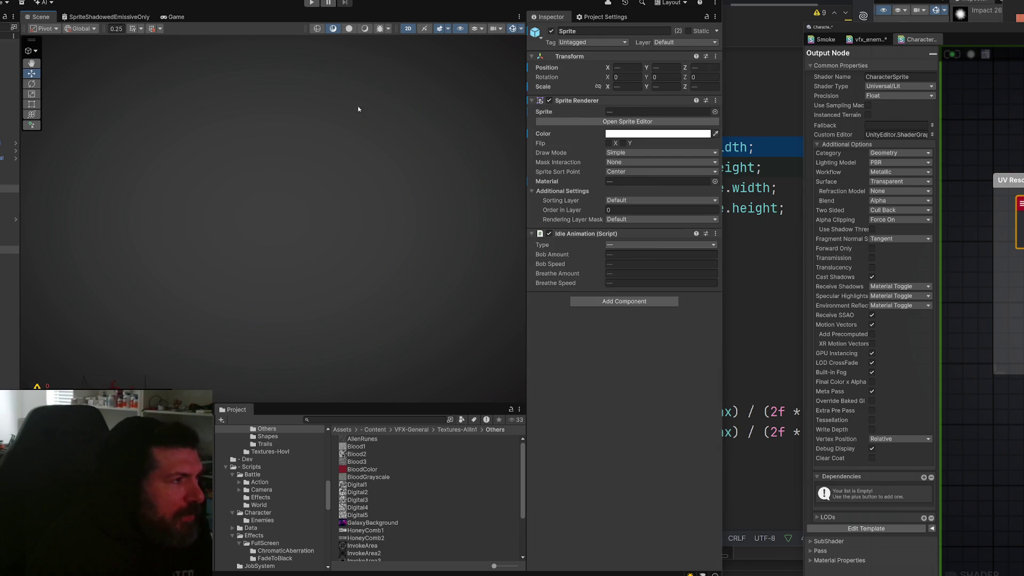
{"action": "left_click", "coordinate": [408, 30]}
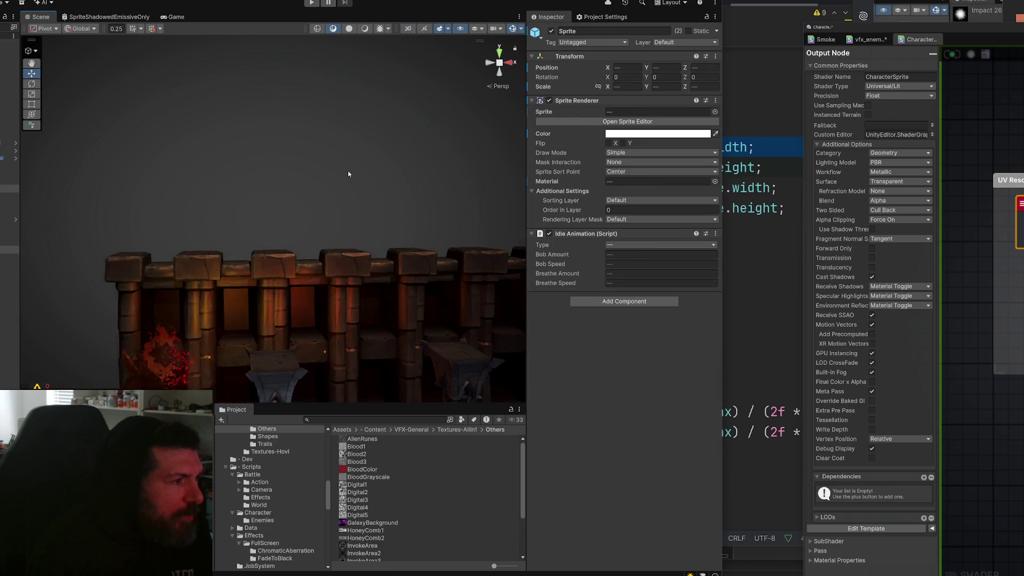
{"action": "left_click", "coordinate": [324, 244]}
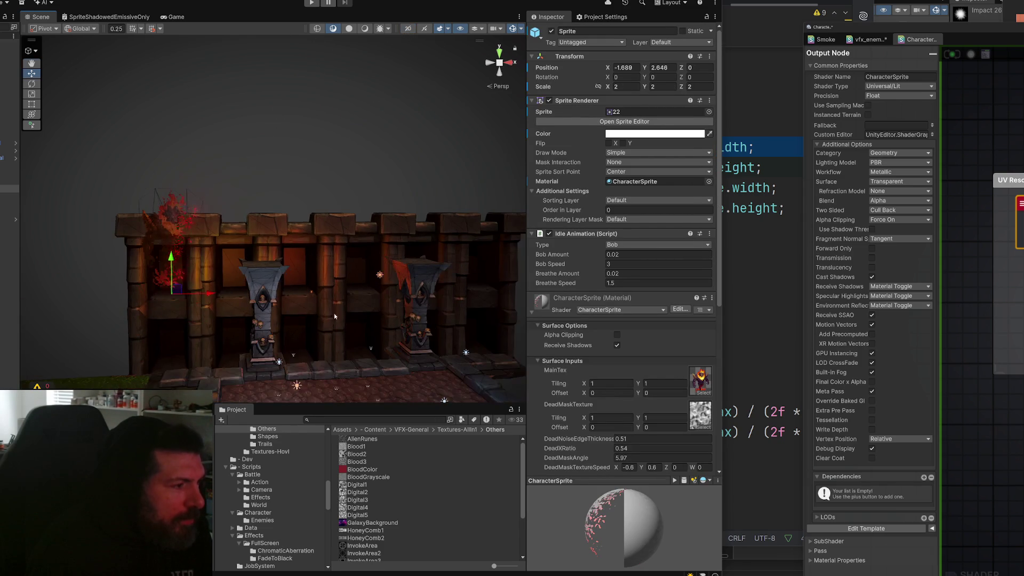
{"action": "left_click", "coordinate": [325, 322]}
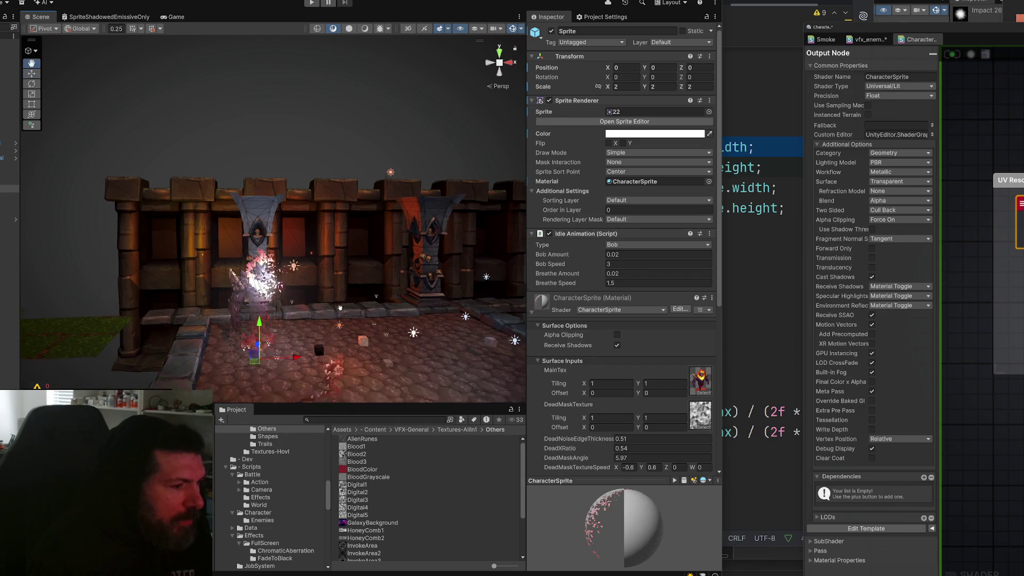
{"action": "left_click", "coordinate": [334, 214]}
- Inspect FireWorm, pillar_02, DeathVFX and Sprite in the scene, then pan the graph to its UV rescaling nodes
{"action": "scroll", "coordinate": [343, 221], "scroll_direction": "up", "scroll_amount": 5}
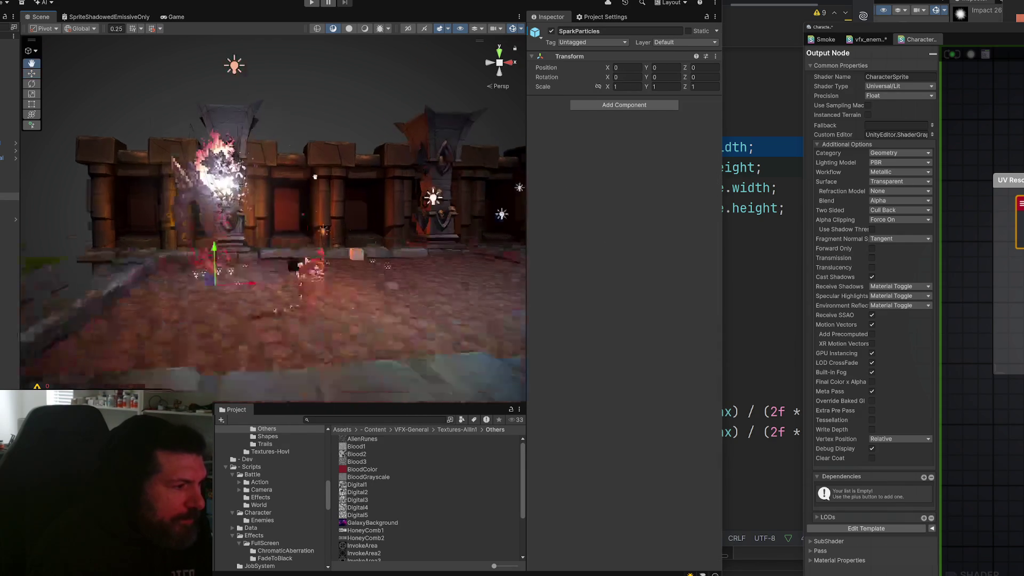
{"action": "scroll", "coordinate": [288, 189], "scroll_direction": "up", "scroll_amount": 3}
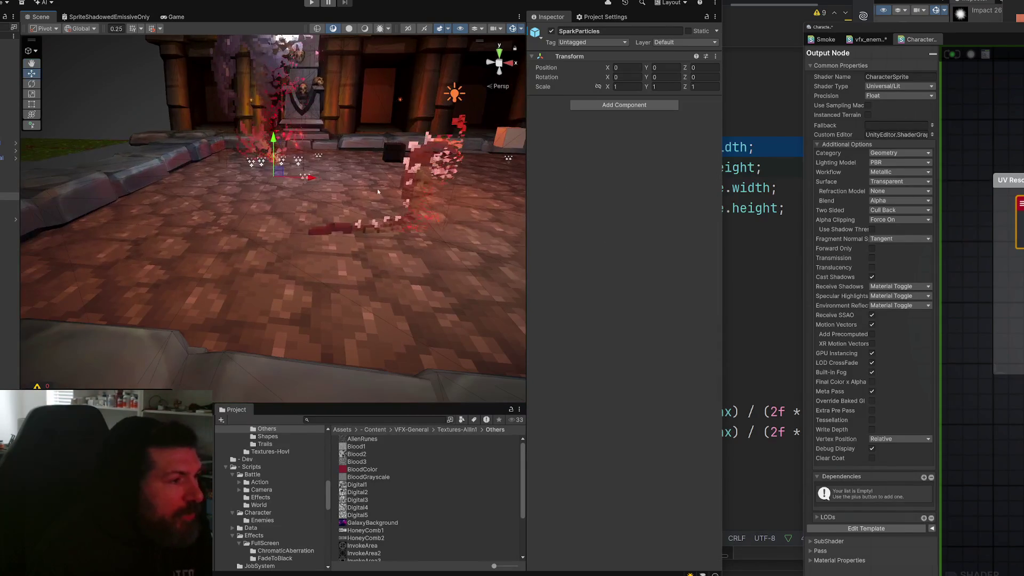
{"action": "left_click", "coordinate": [413, 151]}
{"action": "mouse_move", "coordinate": [413, 151]}
{"action": "left_mouse_down"}
{"action": "mouse_move", "coordinate": [301, 235]}
{"action": "mouse_move", "coordinate": [309, 224]}
{"action": "mouse_move", "coordinate": [300, 228]}
{"action": "mouse_move", "coordinate": [261, 176]}
{"action": "left_mouse_up"}
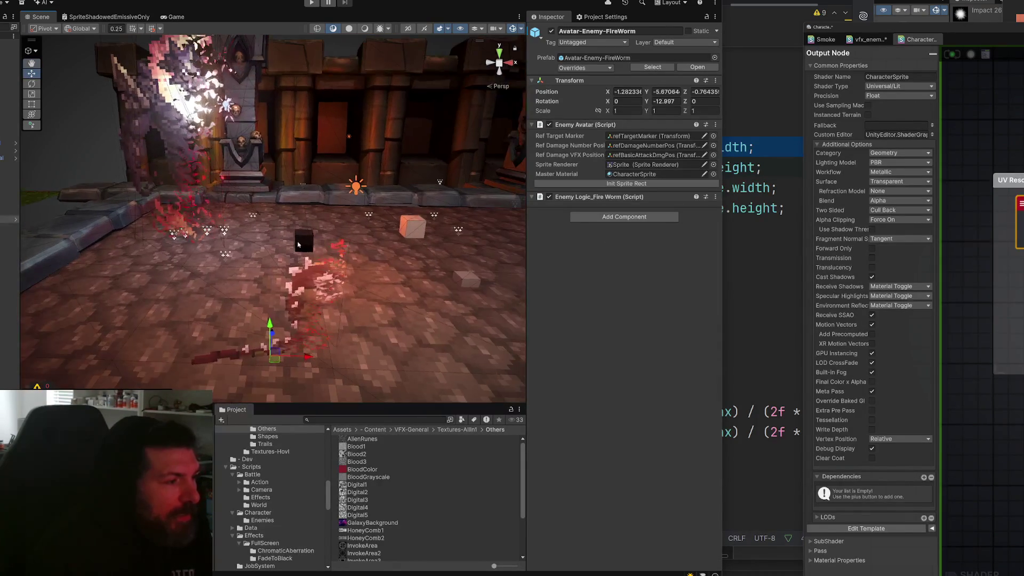
{"action": "left_click", "coordinate": [262, 176]}
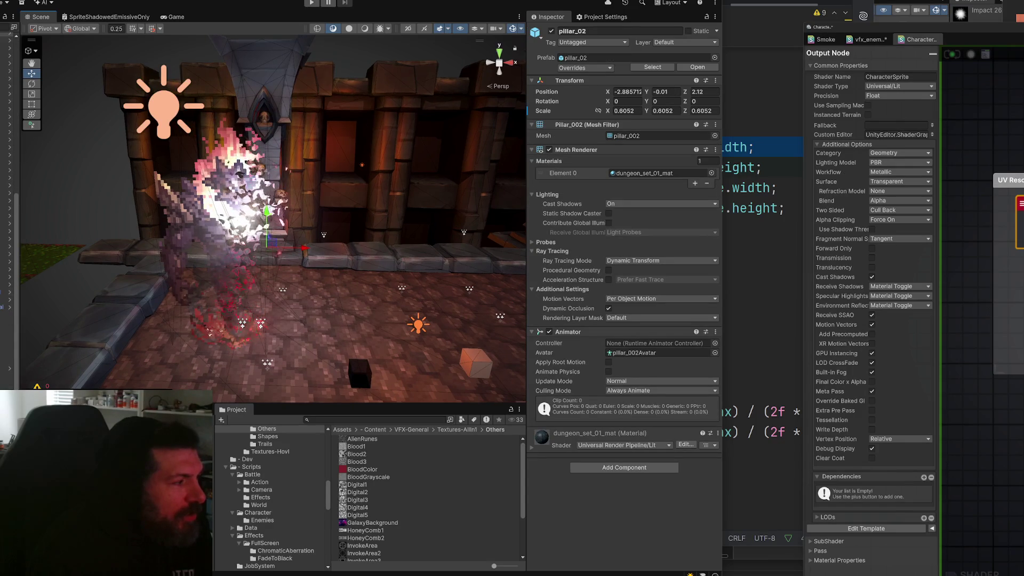
{"action": "left_click", "coordinate": [235, 346]}
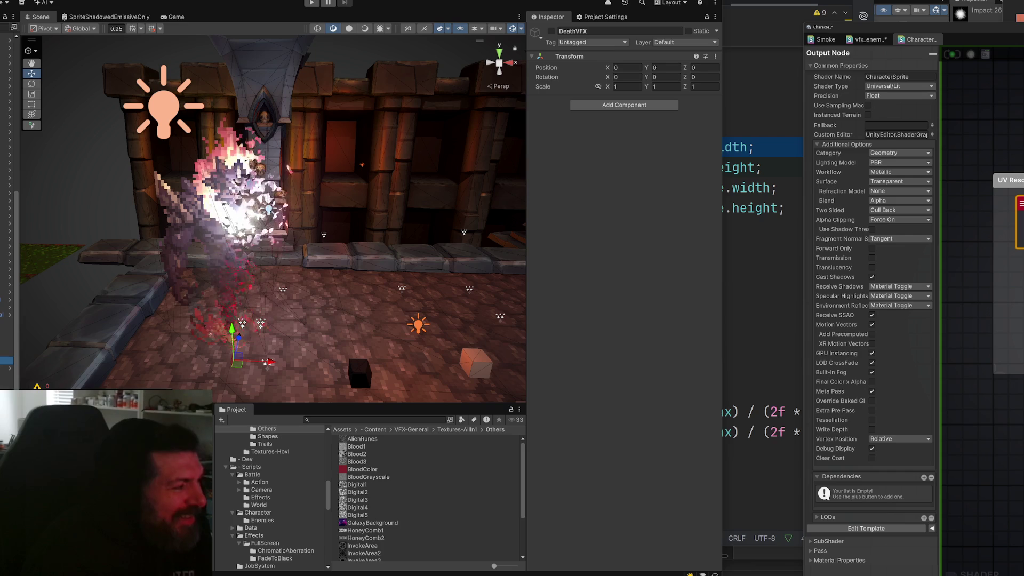
{"action": "left_click", "coordinate": [243, 203]}
{"action": "mouse_move", "coordinate": [454, 298]}
{"action": "left_mouse_down"}
{"action": "mouse_move", "coordinate": [408, 256]}
{"action": "mouse_move", "coordinate": [313, 238]}
{"action": "mouse_move", "coordinate": [350, 271]}
{"action": "left_mouse_up"}
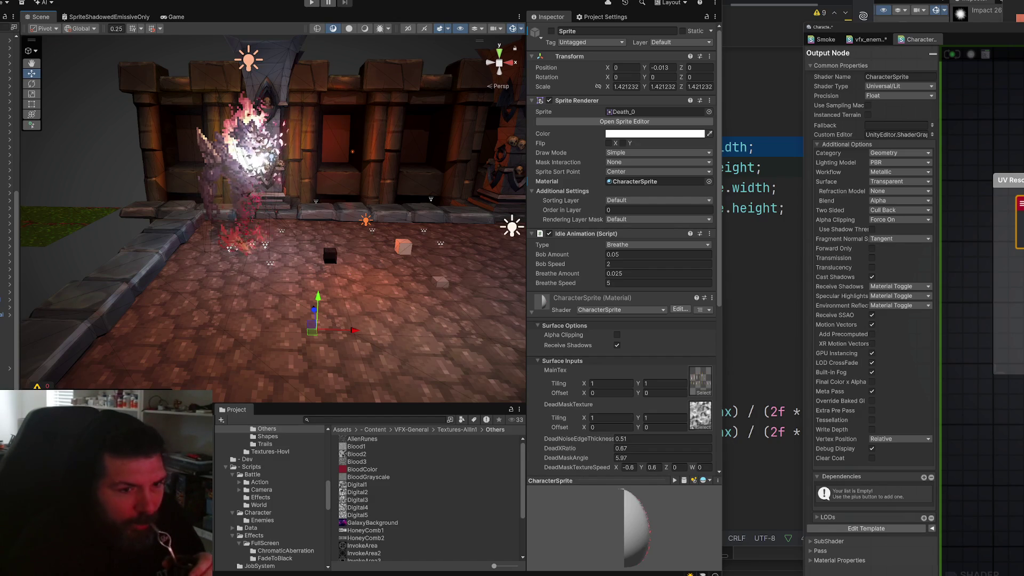
{"action": "left_click_drag", "start_coordinate": [1020, 31], "coordinate": [948, 42]}
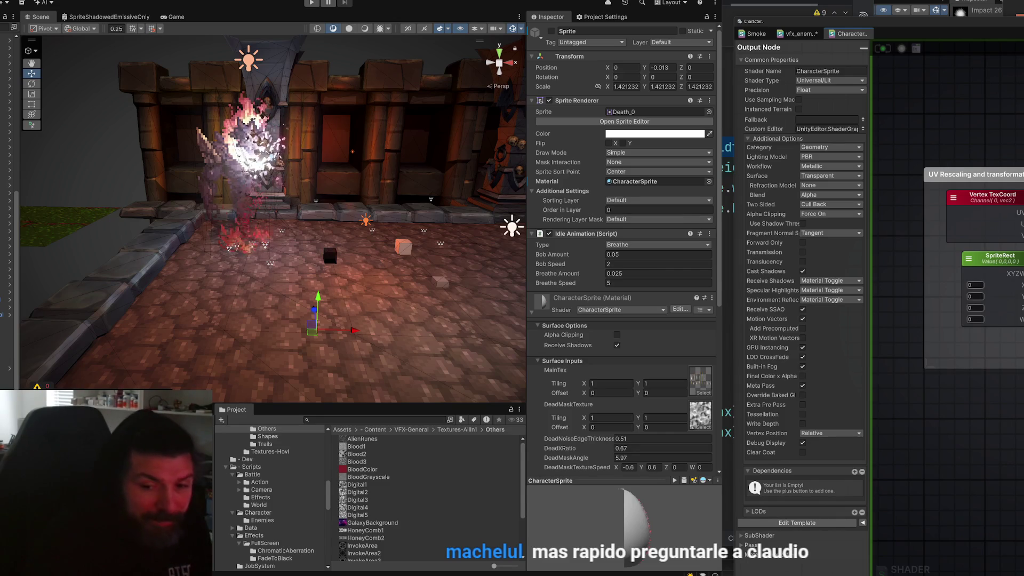
{"action": "mouse_move", "coordinate": [913, 437]}
{"action": "left_mouse_down"}
{"action": "mouse_move", "coordinate": [892, 470]}
{"action": "mouse_move", "coordinate": [774, 478]}
{"action": "left_mouse_up"}
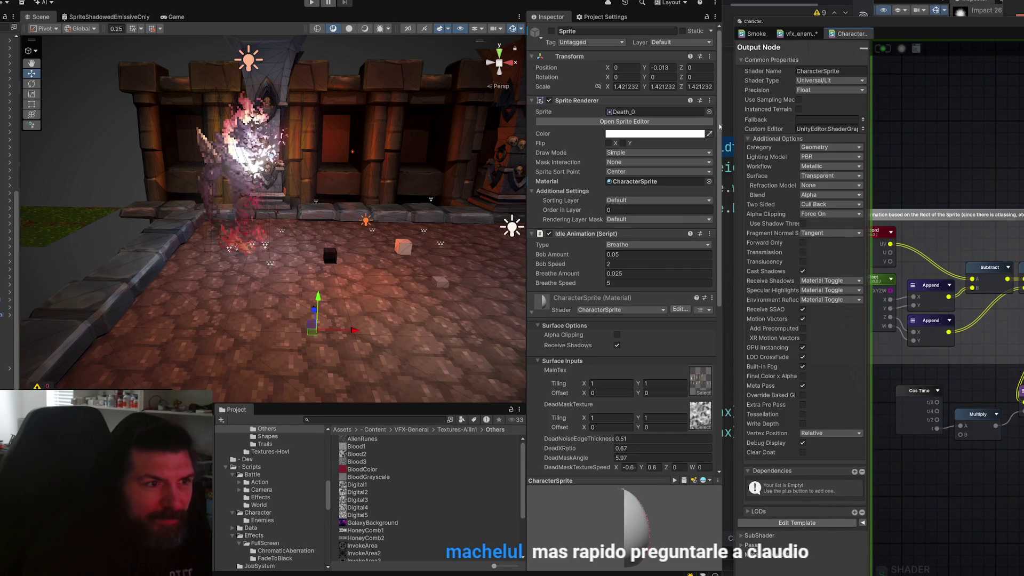
- Switch the graph to vfx_enemy_death_smoke, narrow its window for the Scene, and select the death Particle System
{"action": "left_click_drag", "start_coordinate": [734, 124], "coordinate": [437, 124]}
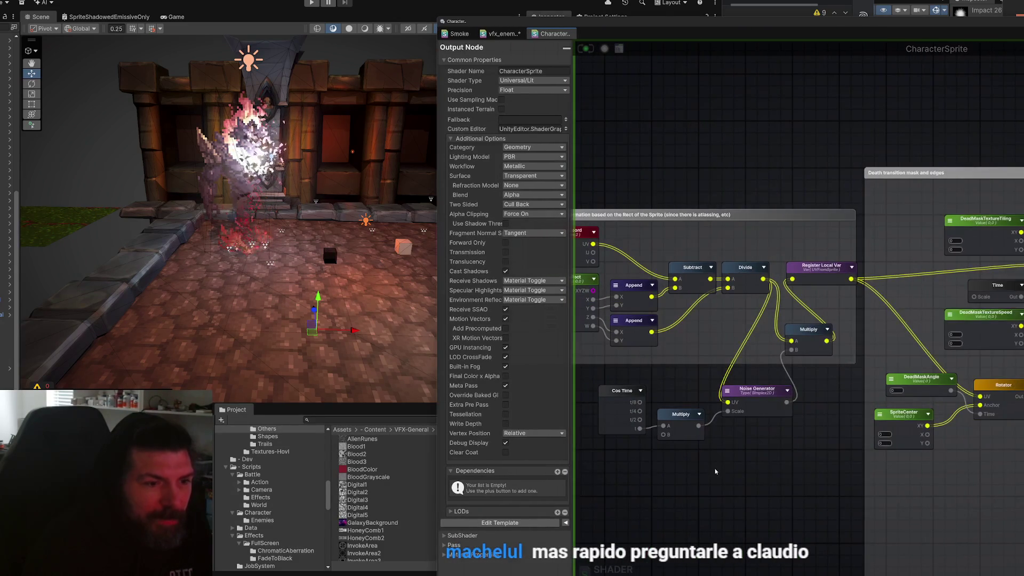
{"action": "left_click", "coordinate": [508, 36]}
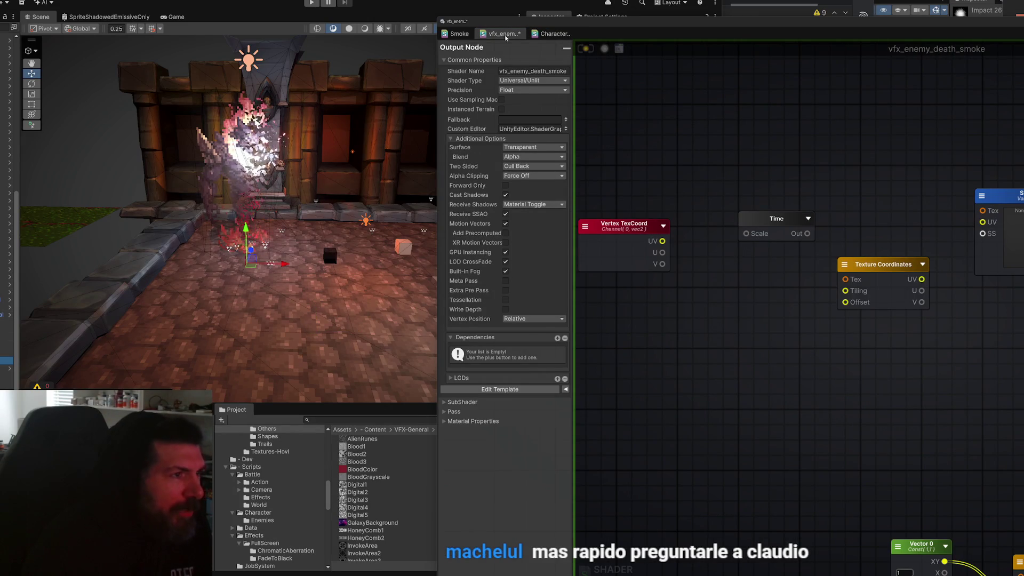
{"action": "mouse_move", "coordinate": [434, 57]}
{"action": "left_mouse_down"}
{"action": "mouse_move", "coordinate": [705, 58]}
{"action": "mouse_move", "coordinate": [687, 59]}
{"action": "left_mouse_up"}
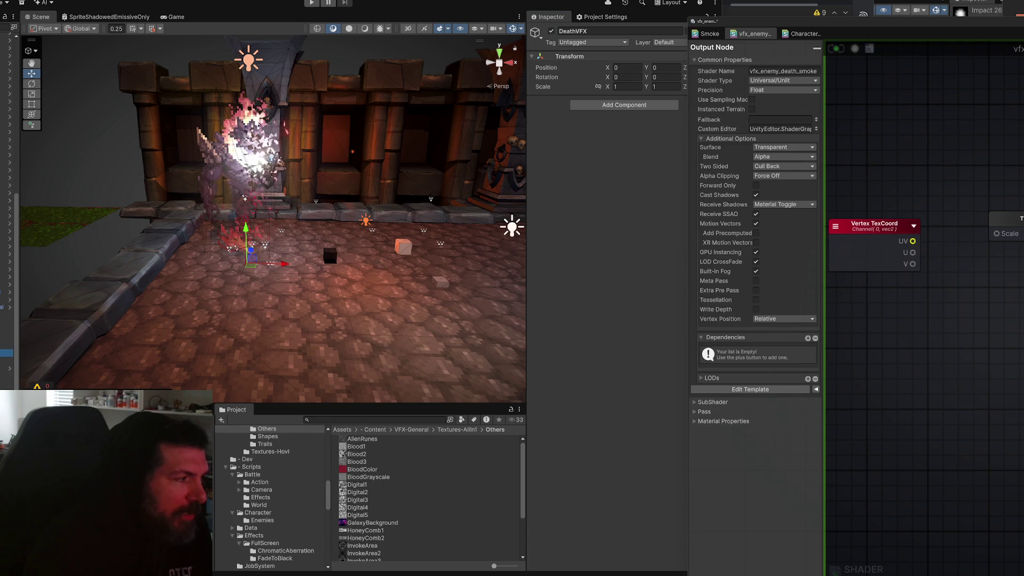
{"action": "left_click", "coordinate": [360, 227]}
- Widen the particle settings and zoom and orbit the Scene onto the death-smoke particle quads
{"action": "mouse_move", "coordinate": [213, 293]}
{"action": "left_mouse_down"}
{"action": "mouse_move", "coordinate": [334, 268]}
{"action": "mouse_move", "coordinate": [373, 189]}
{"action": "mouse_move", "coordinate": [350, 247]}
{"action": "left_mouse_up"}
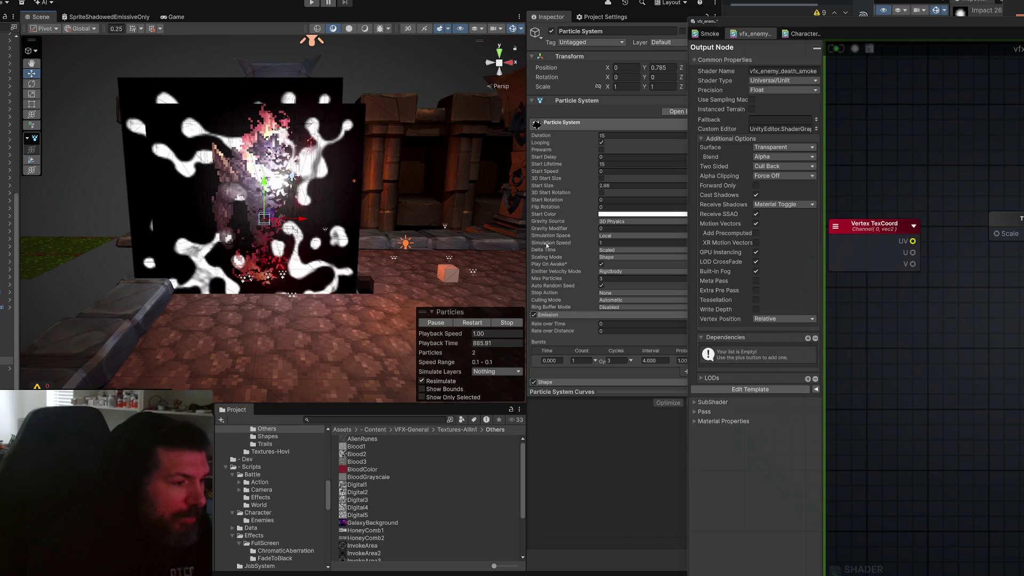
{"action": "left_click_drag", "start_coordinate": [530, 248], "coordinate": [504, 255]}
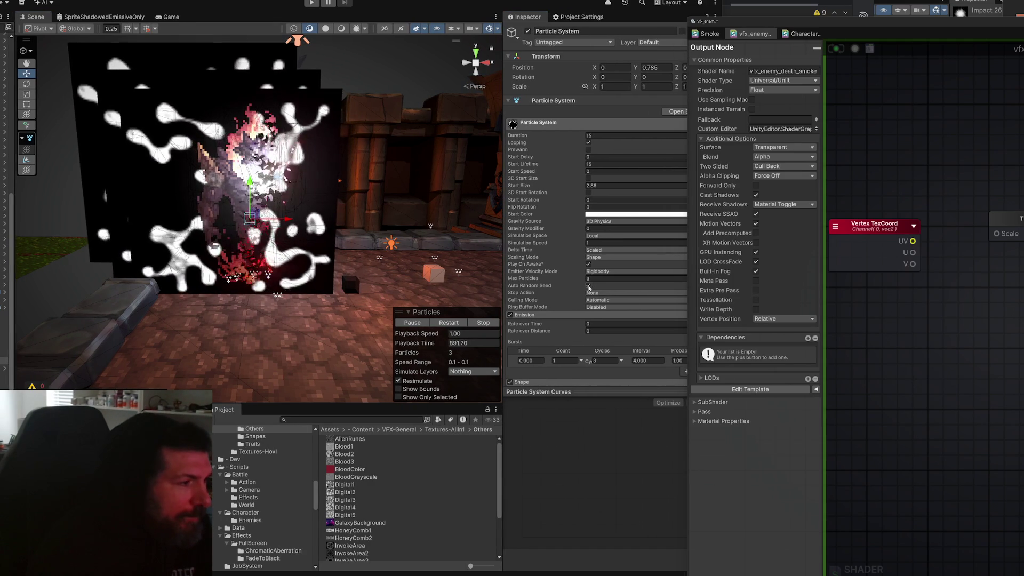
{"action": "scroll", "coordinate": [407, 249], "scroll_direction": "up", "scroll_amount": 3}
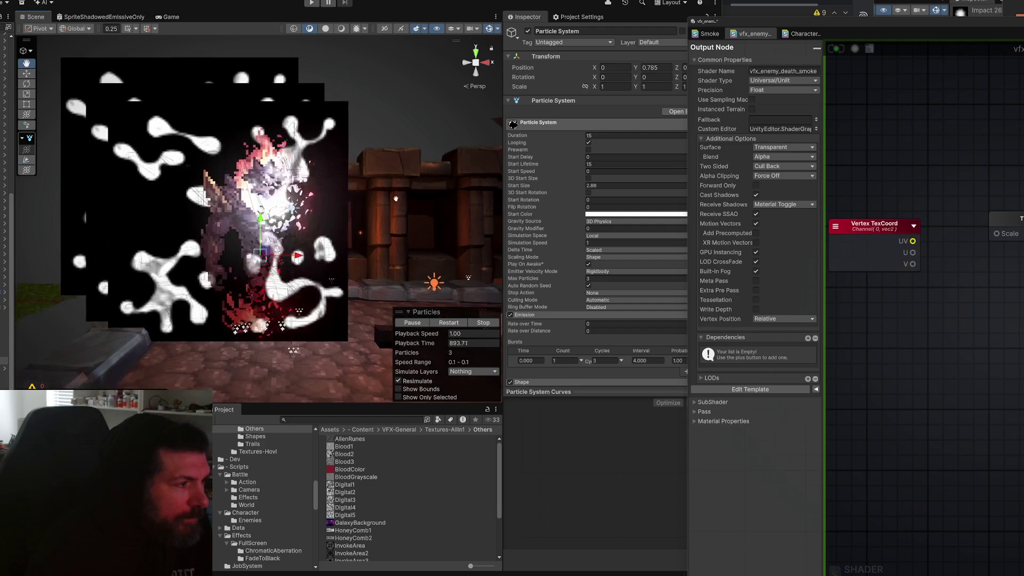
{"action": "scroll", "coordinate": [391, 201], "scroll_direction": "up", "scroll_amount": 2}
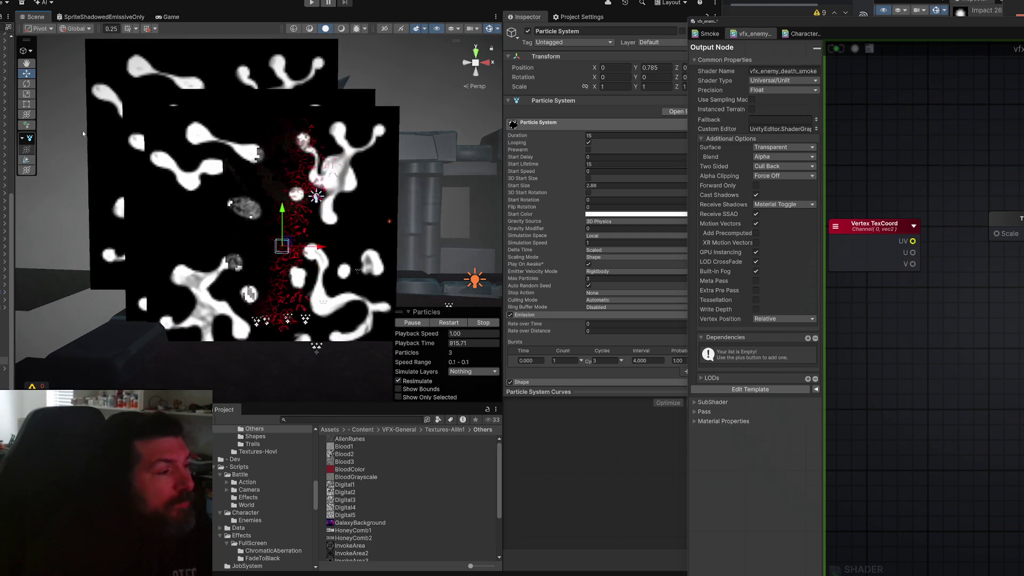
{"action": "scroll", "coordinate": [198, 277], "scroll_direction": "up", "scroll_amount": 2}
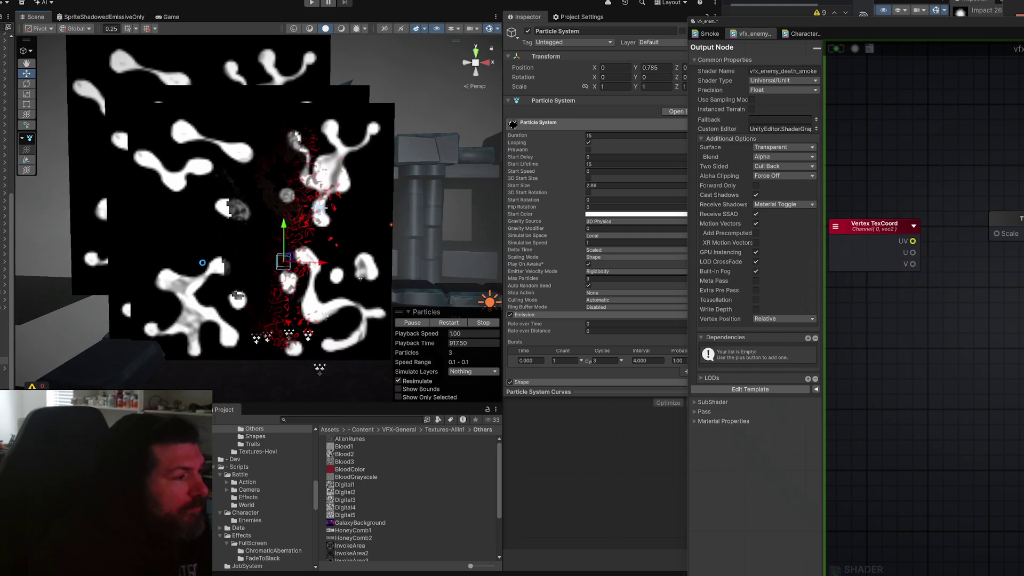
{"action": "scroll", "coordinate": [233, 257], "scroll_direction": "up", "scroll_amount": 2}
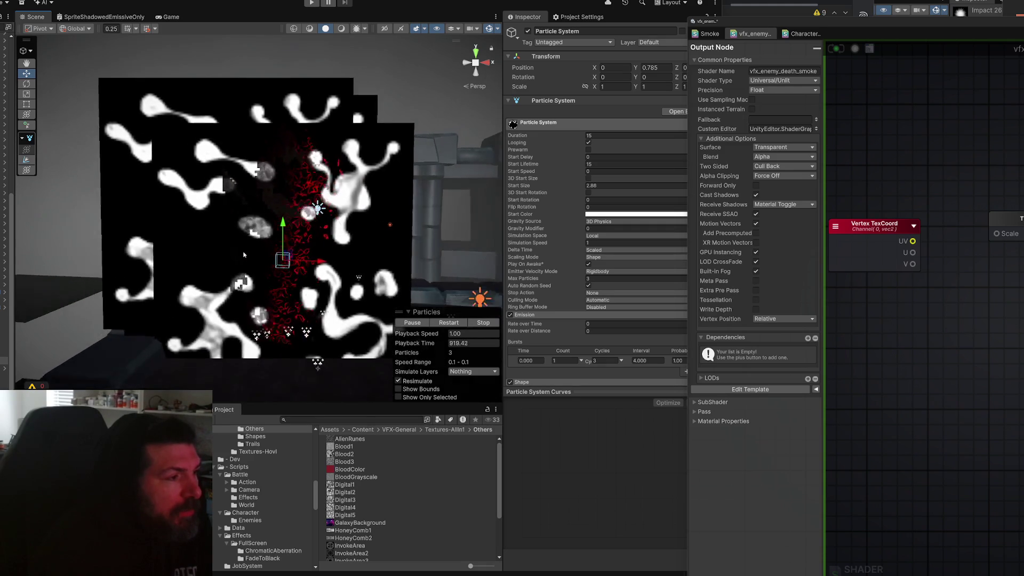
{"action": "mouse_move", "coordinate": [235, 235]}
{"action": "left_mouse_down"}
{"action": "mouse_move", "coordinate": [230, 299]}
{"action": "mouse_move", "coordinate": [268, 269]}
{"action": "left_mouse_up"}
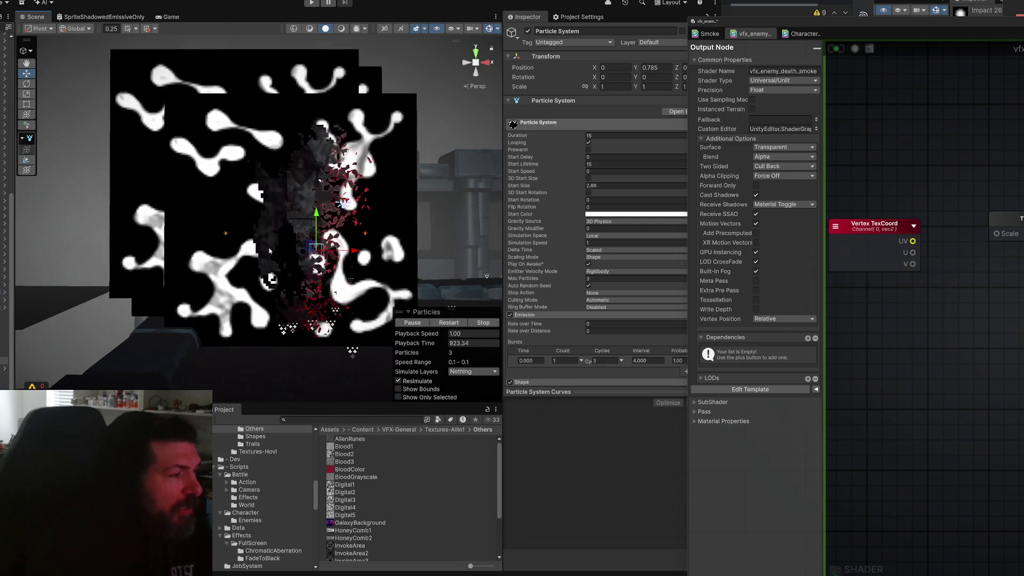
{"action": "scroll", "coordinate": [271, 271], "scroll_direction": "up", "scroll_amount": 3}
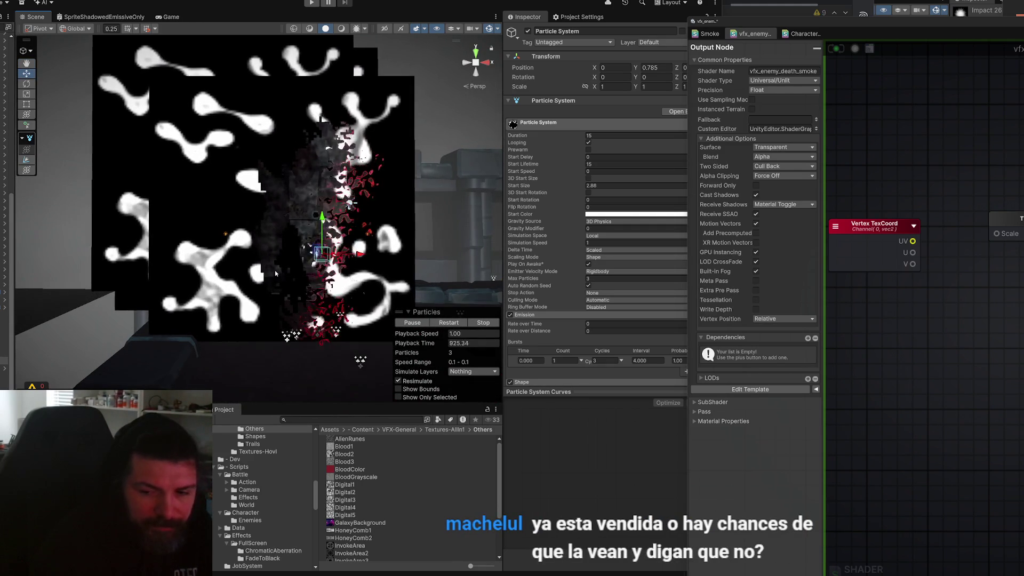
{"action": "scroll", "coordinate": [275, 273], "scroll_direction": "up", "scroll_amount": 2}
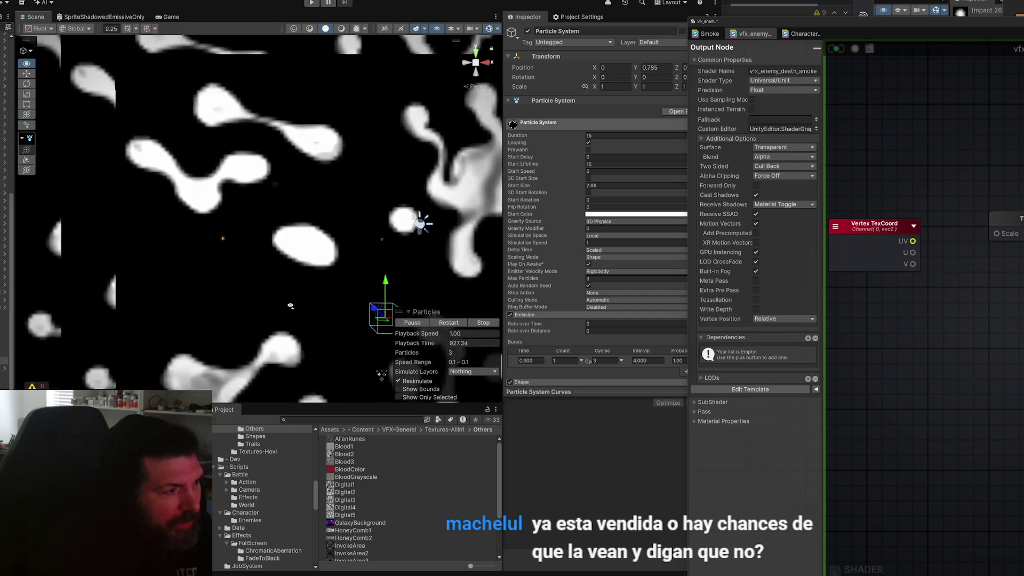
{"action": "scroll", "coordinate": [294, 305], "scroll_direction": "down", "scroll_amount": 5}
{"action": "scroll", "coordinate": [294, 305], "scroll_direction": "up", "scroll_amount": 4}
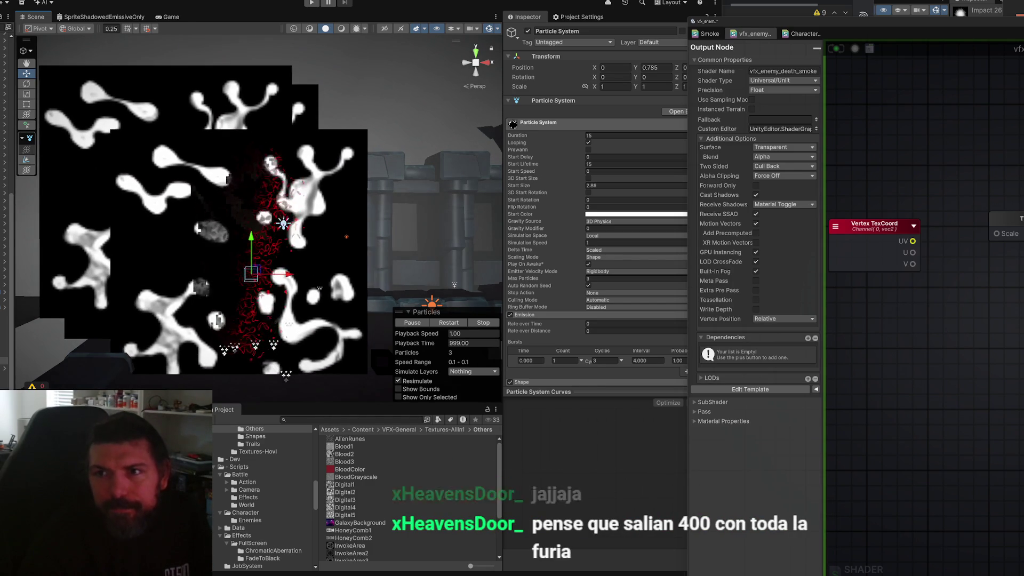
- In a new tab, search Google for 'home prices christchurch' and scroll the results
{"action": "key", "text": "ctrl+n"}
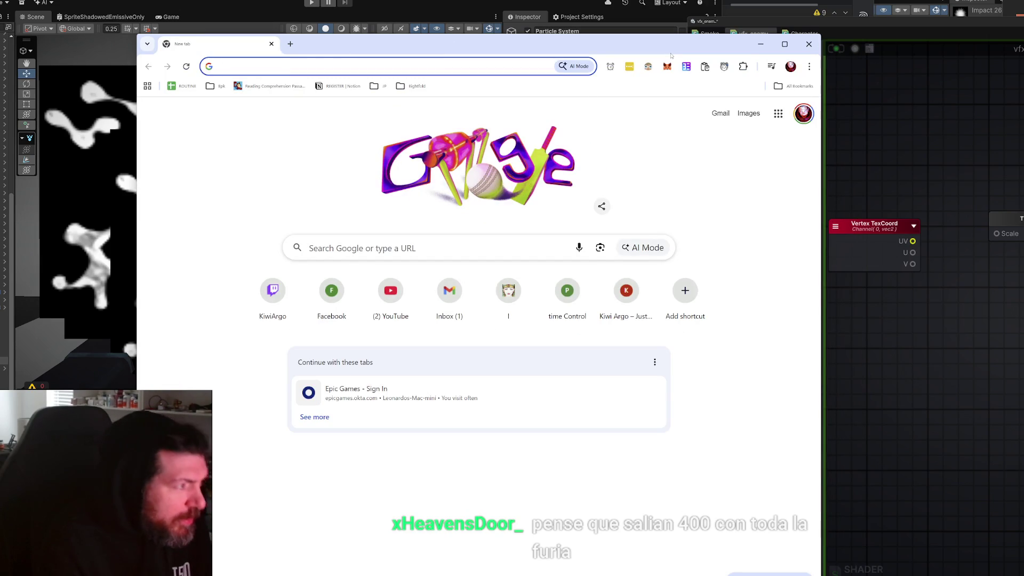
{"action": "type", "text": "home prices chri"}
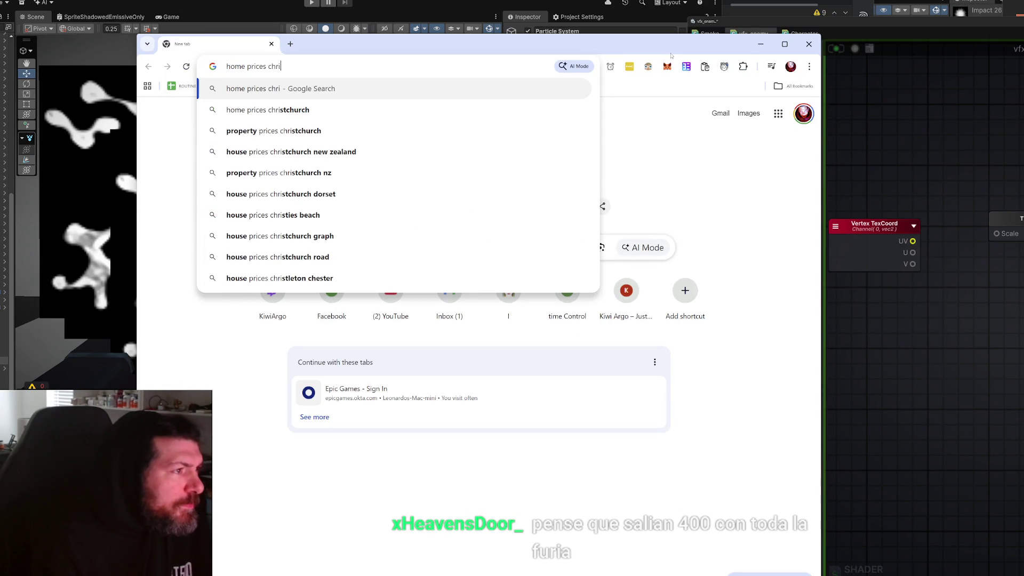
{"action": "key", "text": "Down"}
{"action": "key", "text": "Return"}
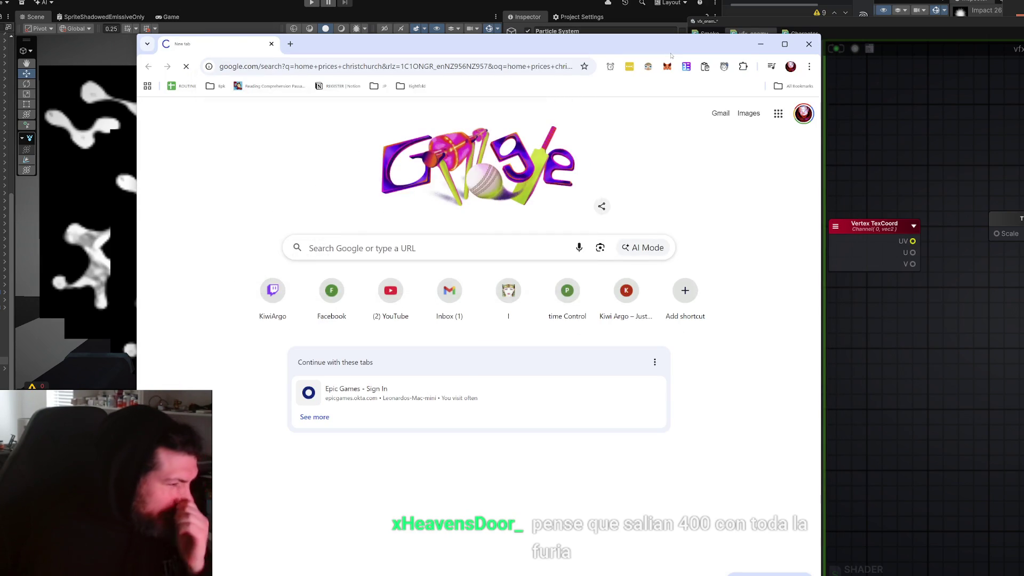
{"action": "scroll", "coordinate": [586, 382], "scroll_direction": "down", "scroll_amount": 5}
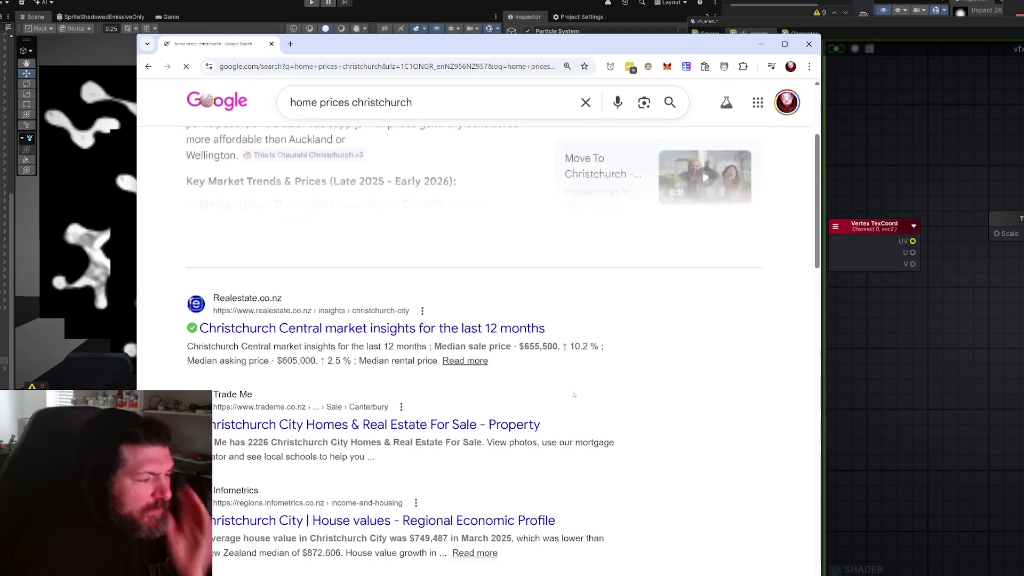
{"action": "scroll", "coordinate": [679, 427], "scroll_direction": "down", "scroll_amount": 10}
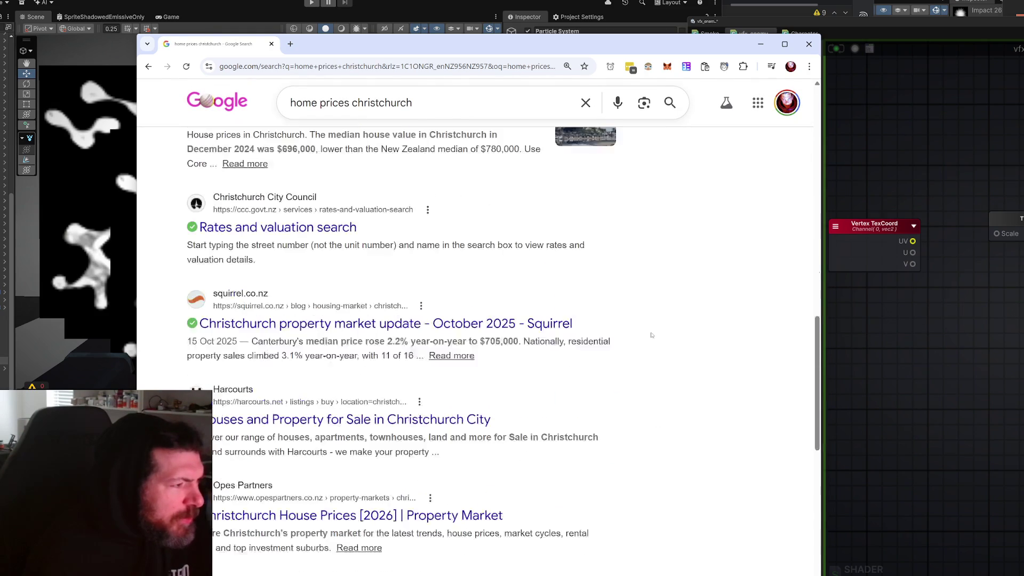
{"action": "scroll", "coordinate": [665, 323], "scroll_direction": "down", "scroll_amount": 6}
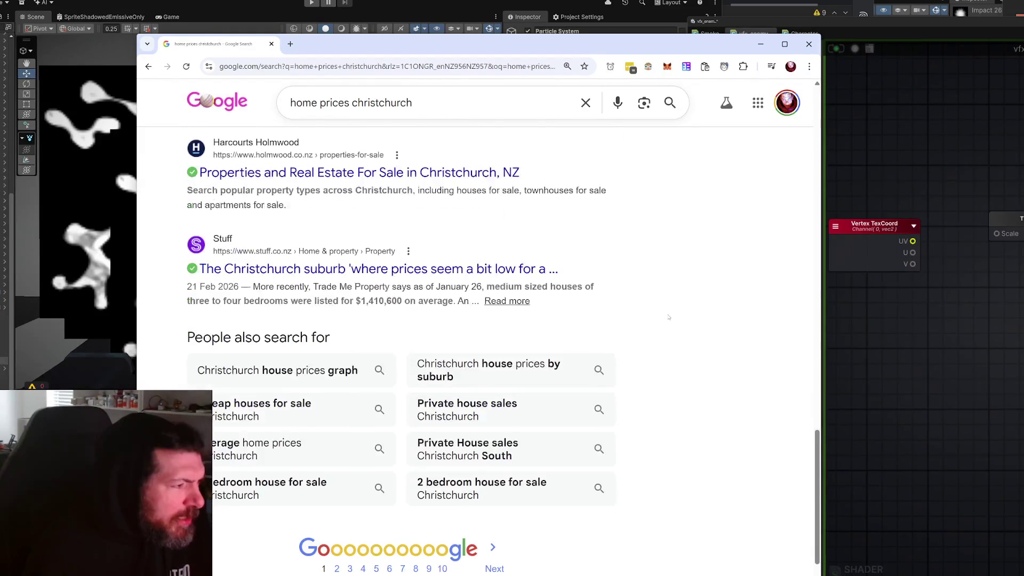
{"action": "scroll", "coordinate": [668, 317], "scroll_direction": "up", "scroll_amount": 15}
{"action": "scroll", "coordinate": [680, 320], "scroll_direction": "down", "scroll_amount": 7}
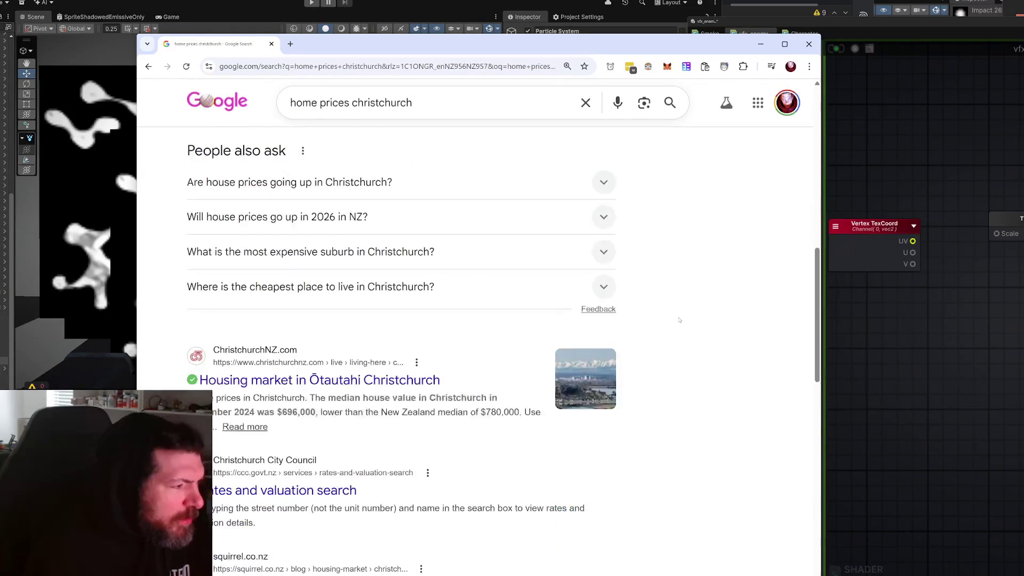
{"action": "scroll", "coordinate": [680, 323], "scroll_direction": "up", "scroll_amount": 10}
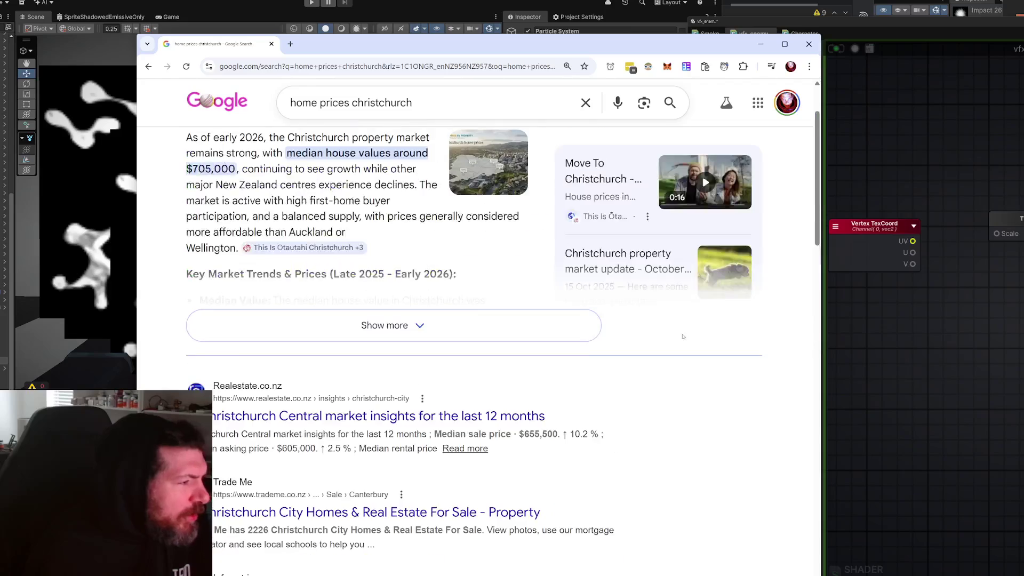
{"action": "scroll", "coordinate": [654, 326], "scroll_direction": "up", "scroll_amount": 2}
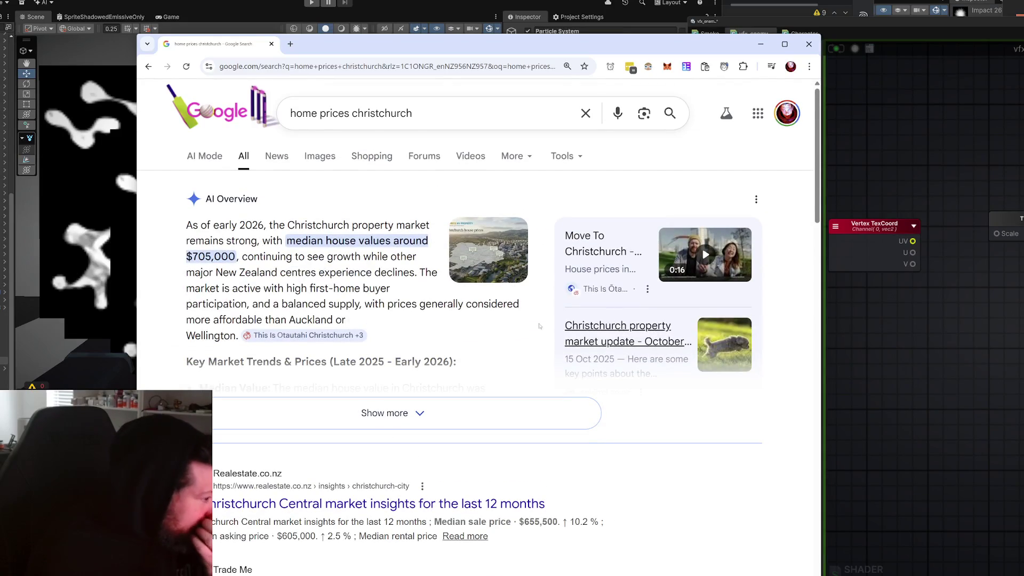
{"action": "scroll", "coordinate": [583, 320], "scroll_direction": "down", "scroll_amount": 2}
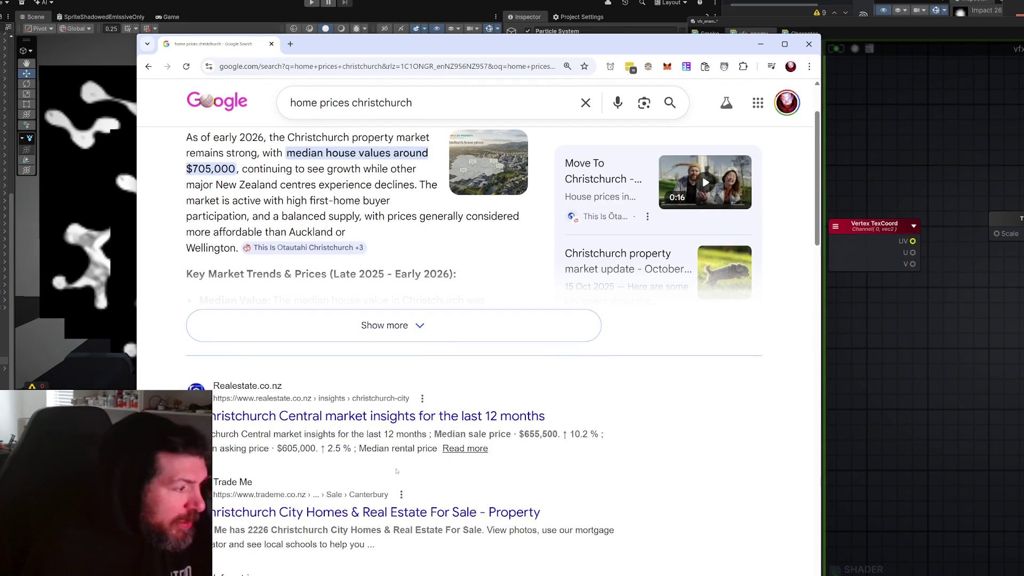
- Search for 'roof', browse the results, then search 'one roof' and open the OneRoof site
{"action": "left_click", "coordinate": [816, 298]}
{"action": "scroll", "coordinate": [816, 299], "scroll_direction": "down", "scroll_amount": 12}
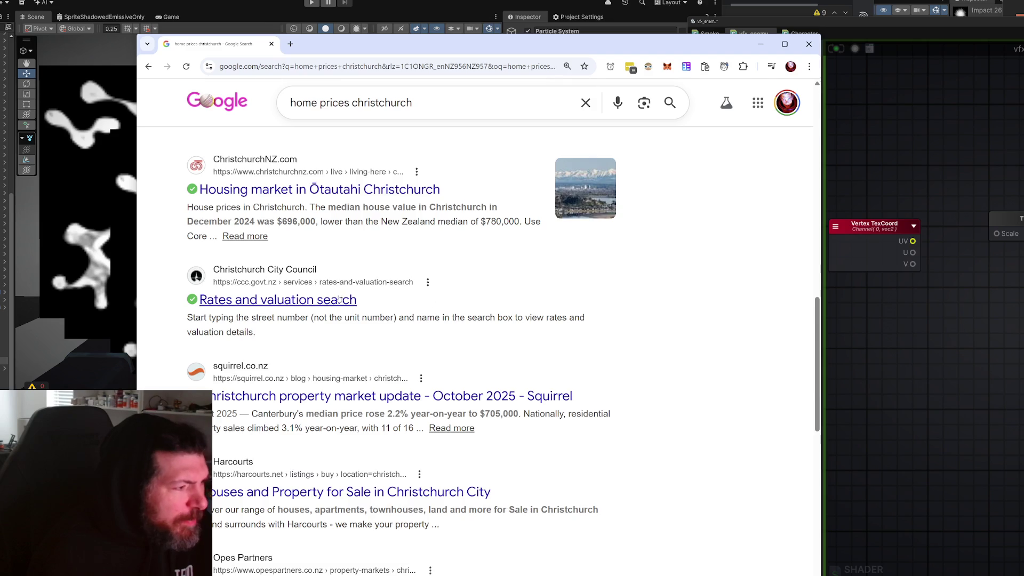
{"action": "scroll", "coordinate": [357, 273], "scroll_direction": "down", "scroll_amount": 3}
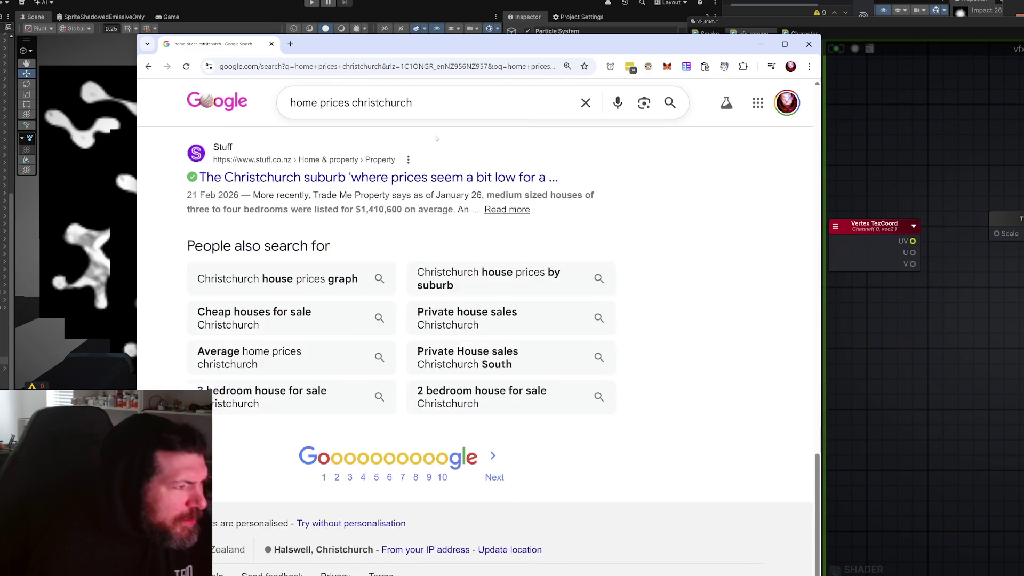
{"action": "type", "text": "off"}
{"action": "key", "text": "BackSpace"}
{"action": "key", "text": "BackSpace"}
{"action": "key", "text": "BackSpace"}
{"action": "type", "text": "roof"}
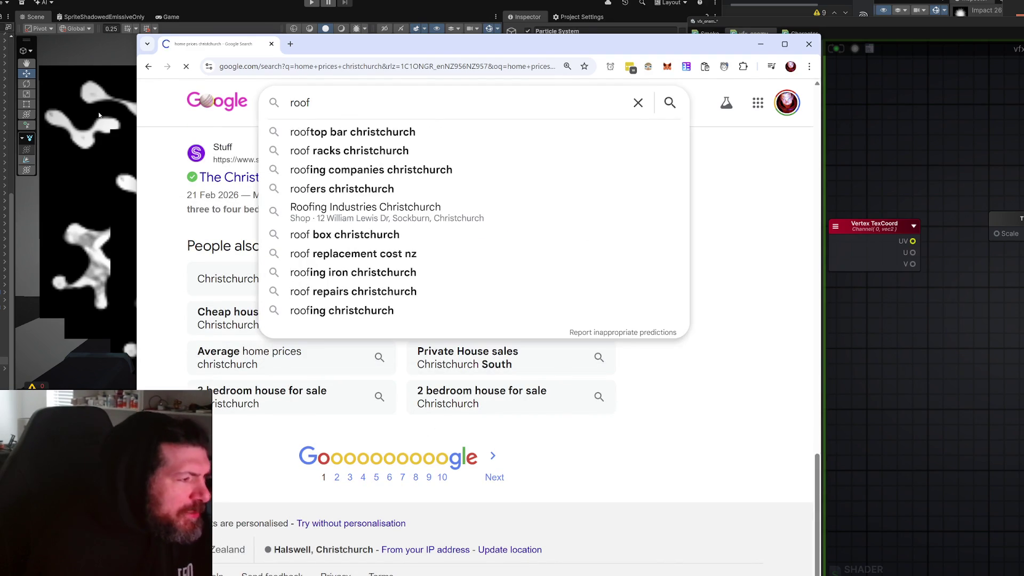
{"action": "key", "text": "Return"}
{"action": "scroll", "coordinate": [618, 494], "scroll_direction": "down", "scroll_amount": 5}
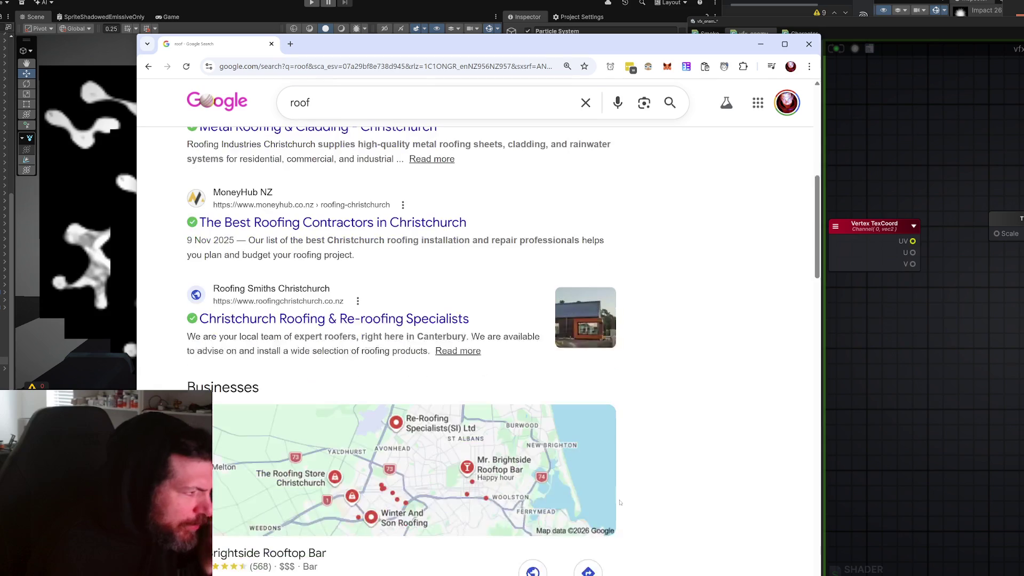
{"action": "scroll", "coordinate": [654, 473], "scroll_direction": "down", "scroll_amount": 6}
{"action": "scroll", "coordinate": [655, 473], "scroll_direction": "down", "scroll_amount": 10}
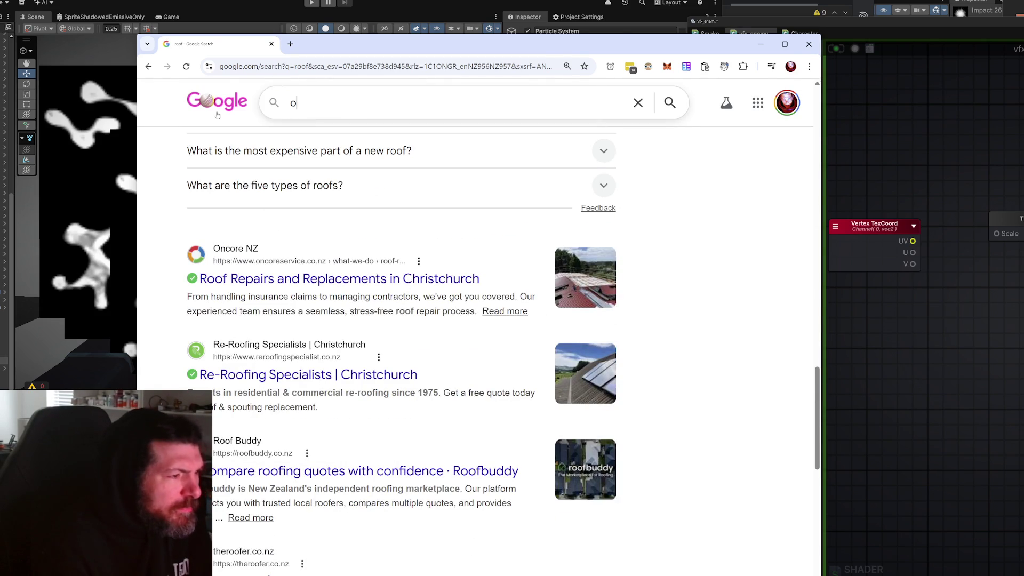
{"action": "type", "text": "one roof"}
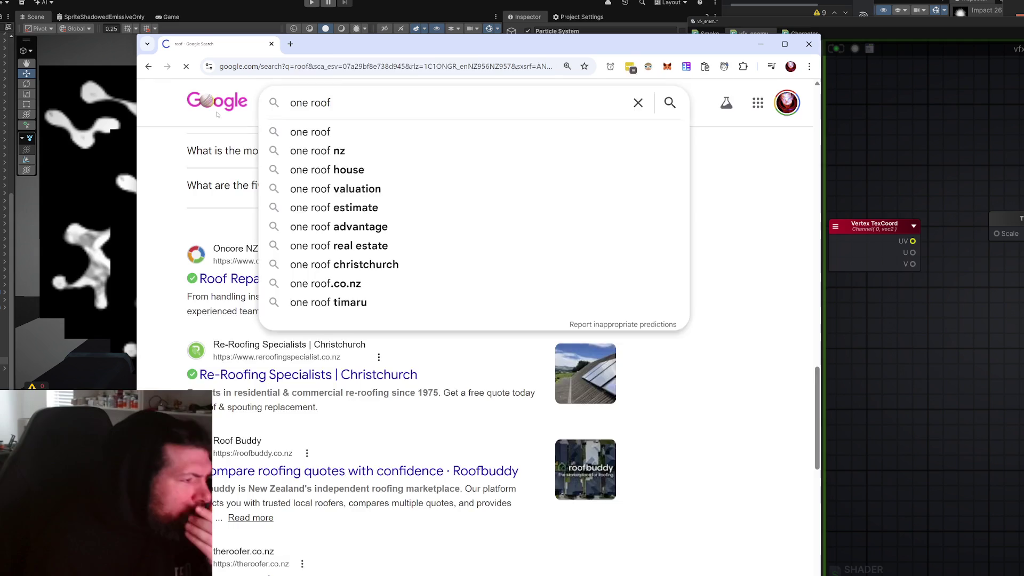
{"action": "left_click", "coordinate": [309, 508]}
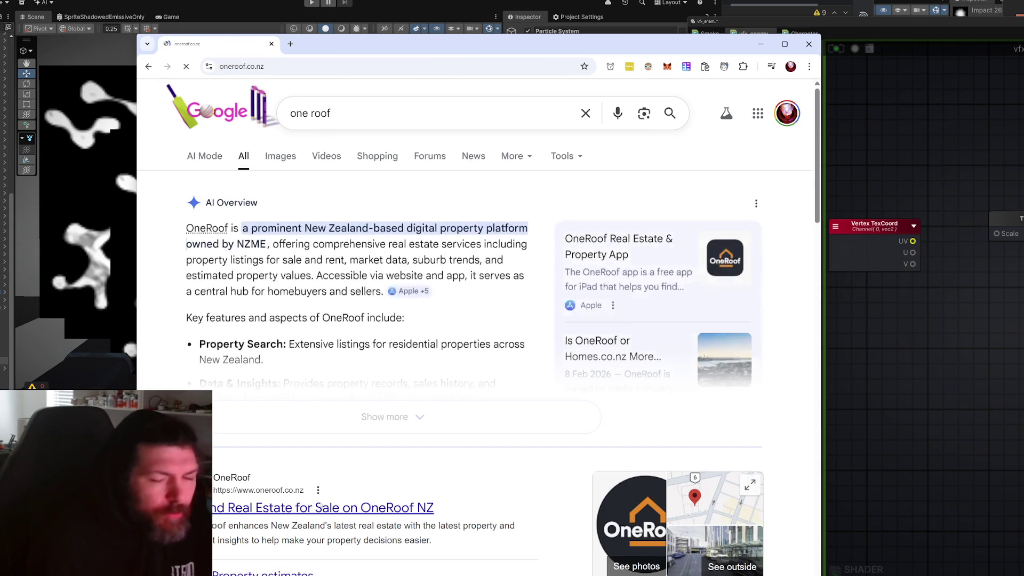
- Widen the browser, search OneRoof houses for sale across All New Zealand, dismiss sign-in, and switch to Map
{"action": "left_click_drag", "start_coordinate": [453, 44], "coordinate": [497, 4]}
{"action": "scroll", "coordinate": [588, 390], "scroll_direction": "down", "scroll_amount": 8}
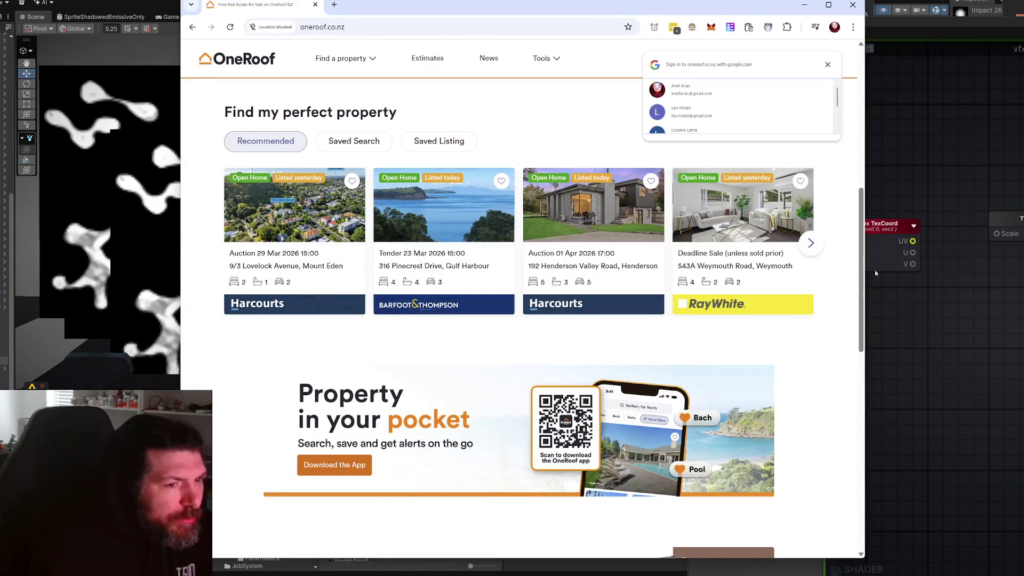
{"action": "left_click_drag", "start_coordinate": [864, 277], "coordinate": [1005, 288]}
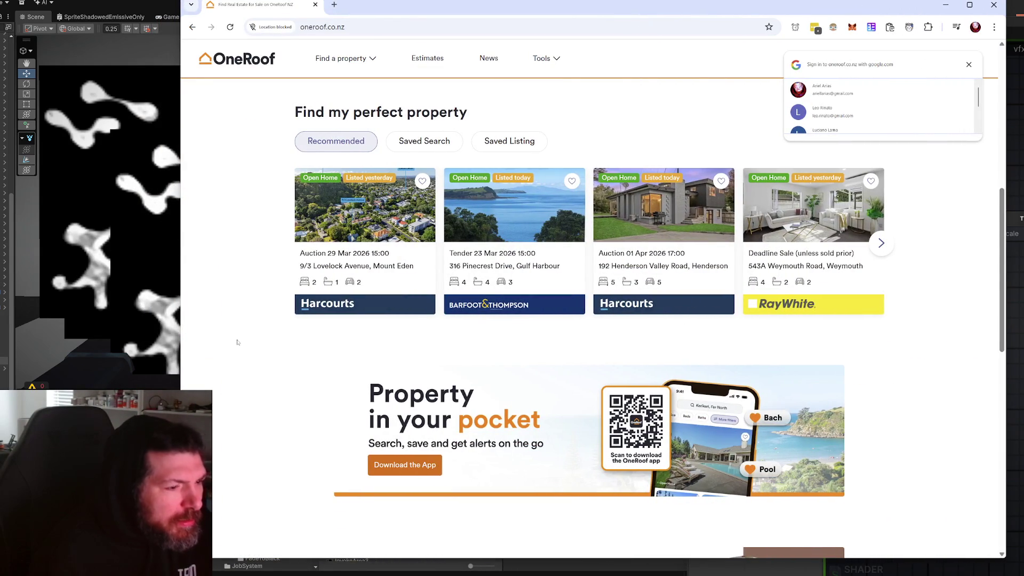
{"action": "scroll", "coordinate": [238, 342], "scroll_direction": "up", "scroll_amount": 8}
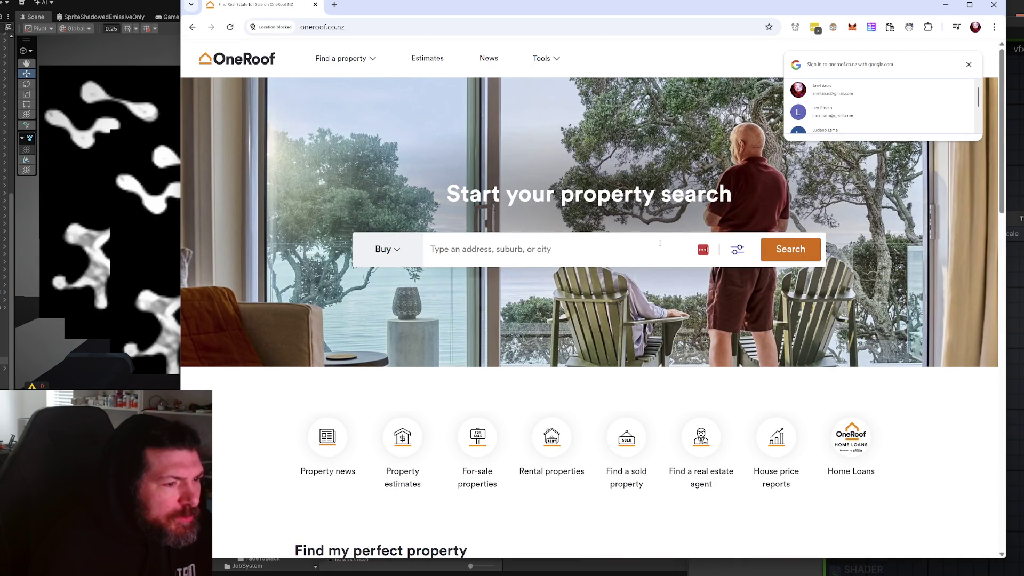
{"action": "left_click", "coordinate": [778, 251]}
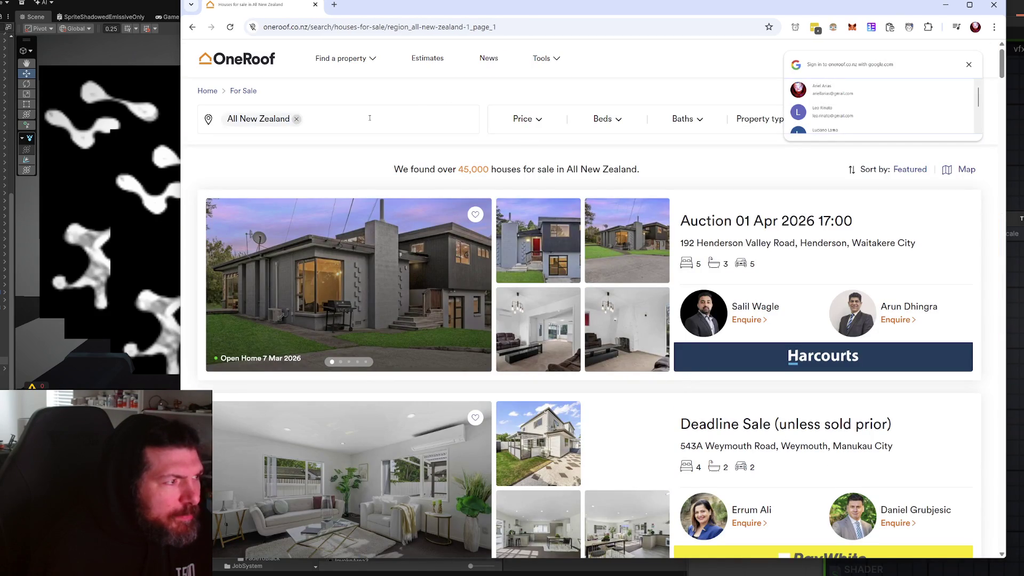
{"action": "left_click", "coordinate": [969, 64]}
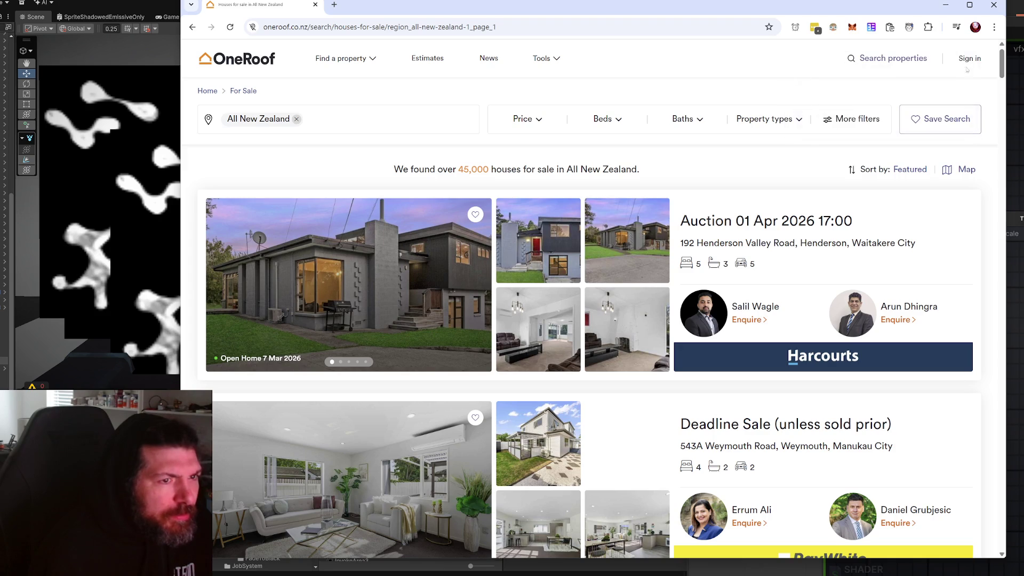
{"action": "left_click", "coordinate": [960, 169]}
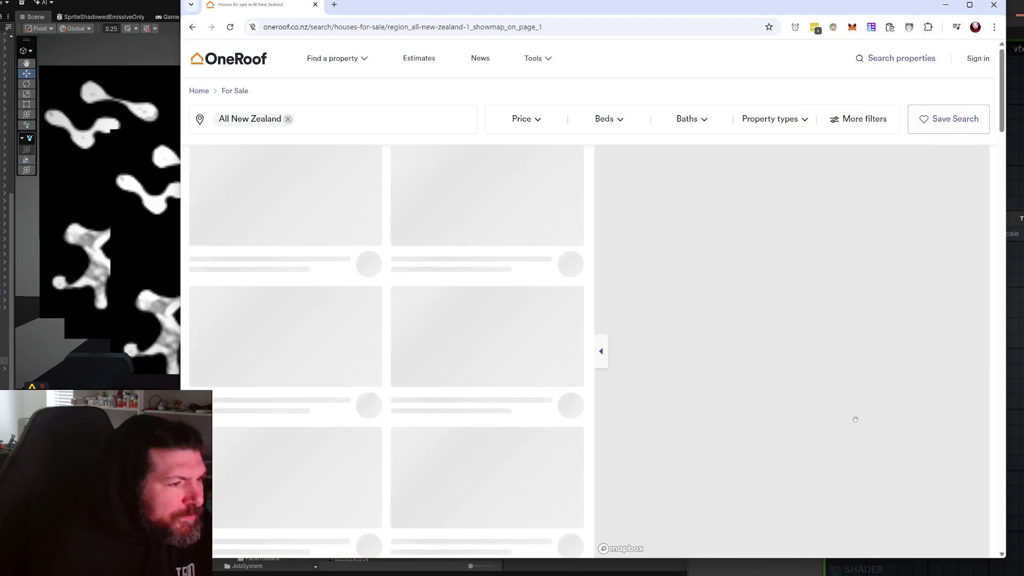
- Pan and zoom the for-sale map from the North Island south to Christchurch
{"action": "left_click", "coordinate": [868, 421]}
{"action": "mouse_move", "coordinate": [867, 424]}
{"action": "left_mouse_down"}
{"action": "mouse_move", "coordinate": [794, 347]}
{"action": "mouse_move", "coordinate": [795, 213]}
{"action": "mouse_move", "coordinate": [800, 405]}
{"action": "mouse_move", "coordinate": [840, 343]}
{"action": "mouse_move", "coordinate": [825, 418]}
{"action": "left_mouse_up"}
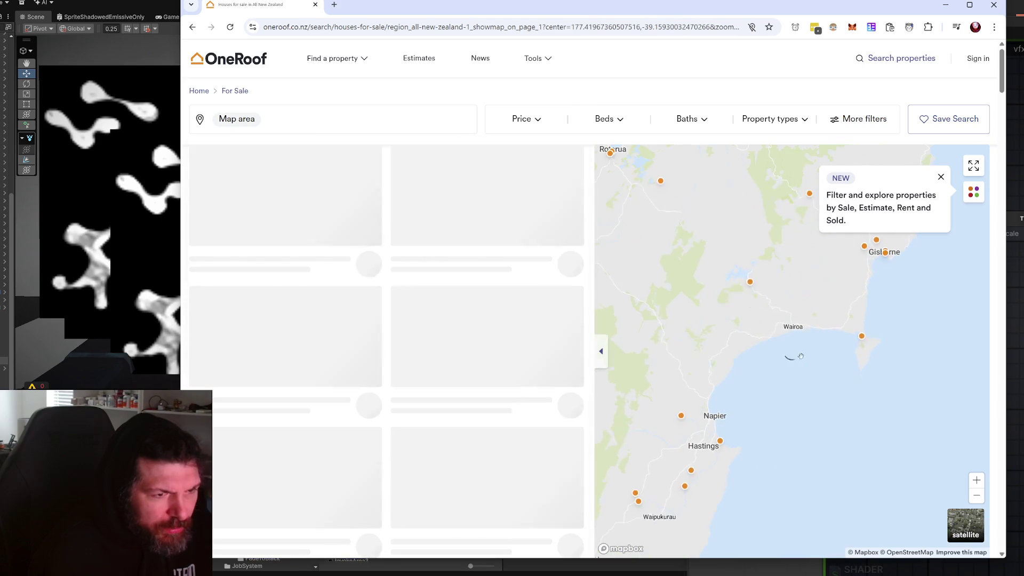
{"action": "scroll", "coordinate": [824, 418], "scroll_direction": "up", "scroll_amount": 2}
{"action": "scroll", "coordinate": [825, 418], "scroll_direction": "down", "scroll_amount": 3}
{"action": "mouse_move", "coordinate": [714, 423]}
{"action": "left_mouse_down"}
{"action": "mouse_move", "coordinate": [756, 344]}
{"action": "mouse_move", "coordinate": [747, 197]}
{"action": "left_mouse_up"}
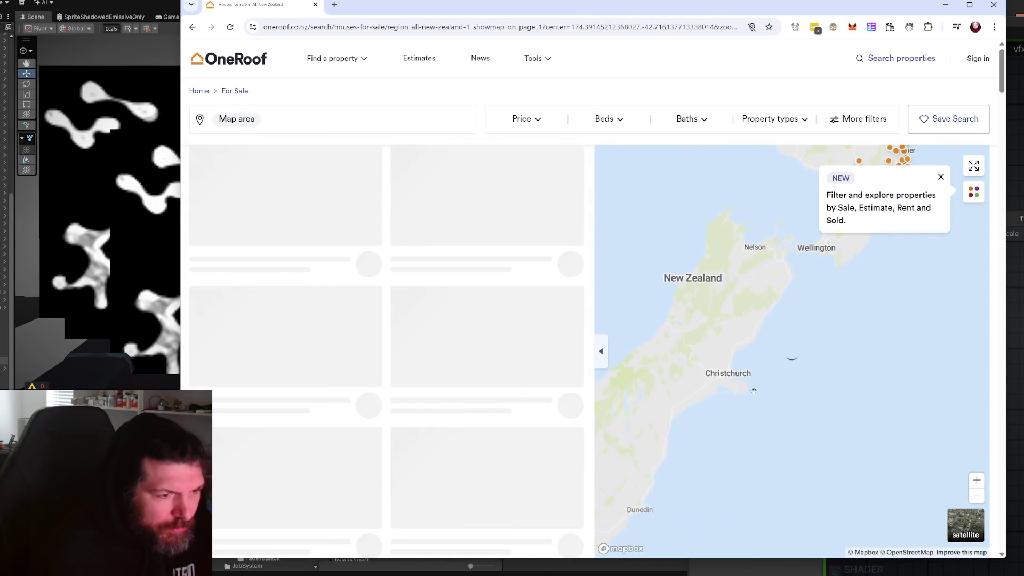
{"action": "scroll", "coordinate": [705, 377], "scroll_direction": "up", "scroll_amount": 4}
{"action": "mouse_move", "coordinate": [706, 377]}
{"action": "left_mouse_down"}
{"action": "mouse_move", "coordinate": [771, 363]}
{"action": "mouse_move", "coordinate": [704, 237]}
{"action": "left_mouse_up"}
{"action": "scroll", "coordinate": [763, 347], "scroll_direction": "up", "scroll_amount": 2}
- Preview a listing near Prebbleton and centre the zoomed map on Halswell
{"action": "left_click", "coordinate": [757, 354]}
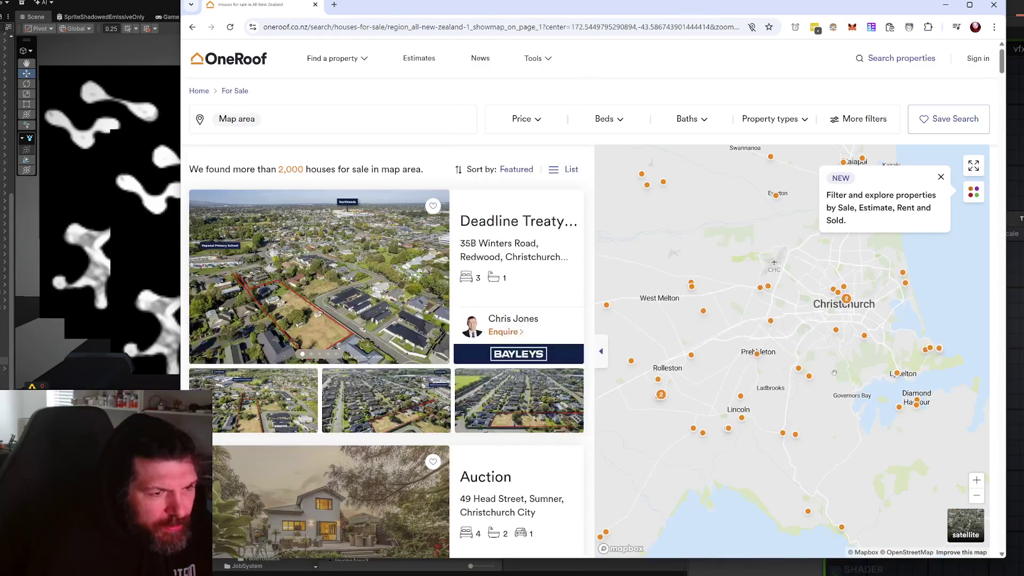
{"action": "scroll", "coordinate": [844, 322], "scroll_direction": "up", "scroll_amount": 4}
{"action": "left_click_drag", "start_coordinate": [844, 322], "coordinate": [852, 453]}
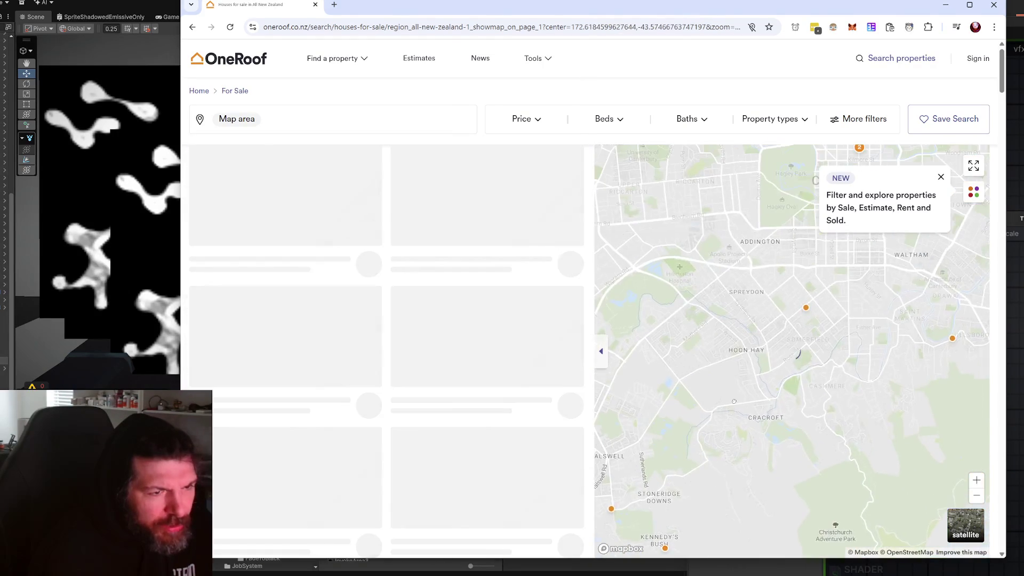
{"action": "left_click_drag", "start_coordinate": [711, 350], "coordinate": [761, 319]}
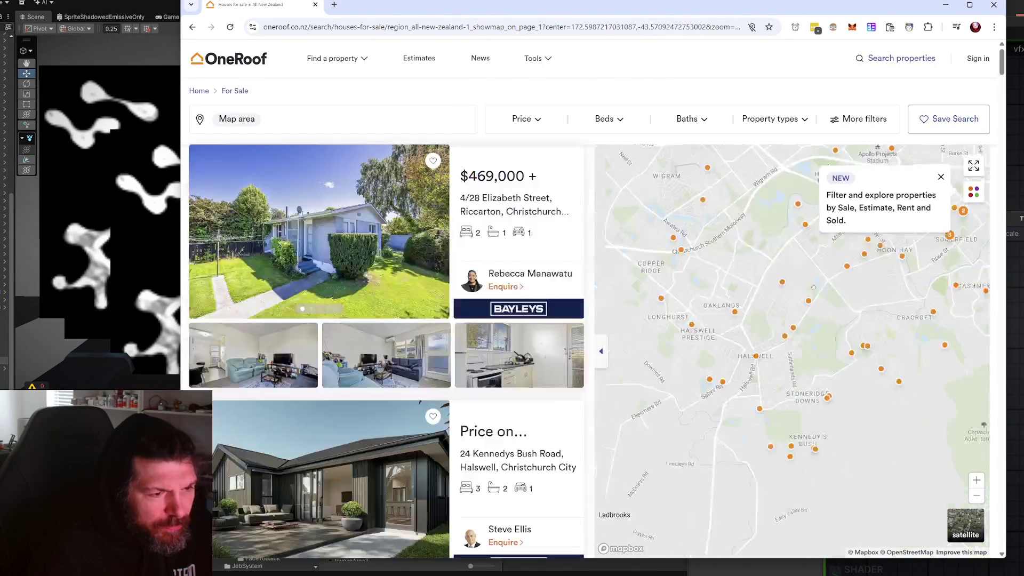
{"action": "scroll", "coordinate": [760, 318], "scroll_direction": "up", "scroll_amount": 3}
{"action": "left_click_drag", "start_coordinate": [750, 324], "coordinate": [805, 373]}
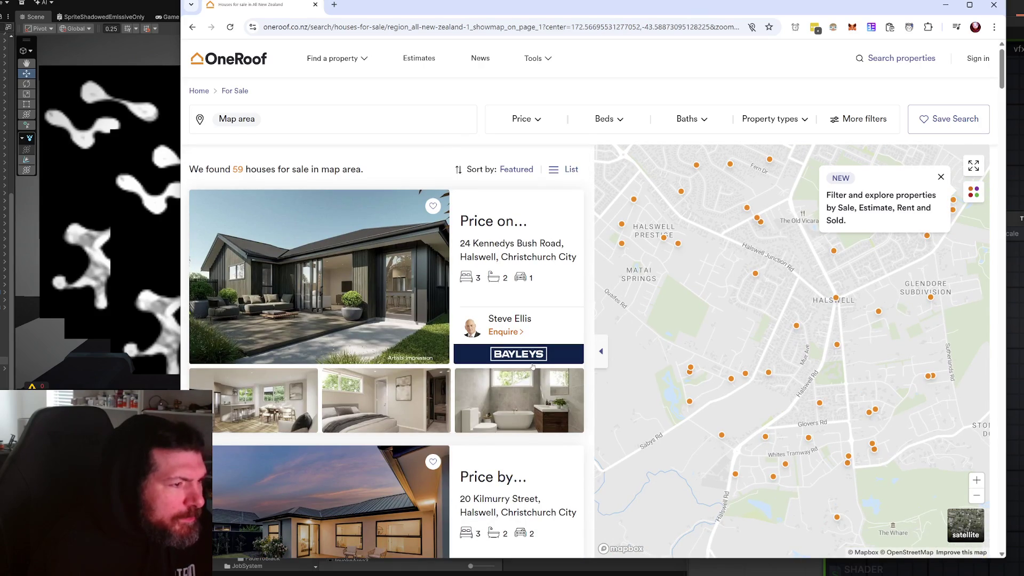
- Scroll through the 59 Halswell house listing cards
{"action": "scroll", "coordinate": [415, 303], "scroll_direction": "down", "scroll_amount": 3}
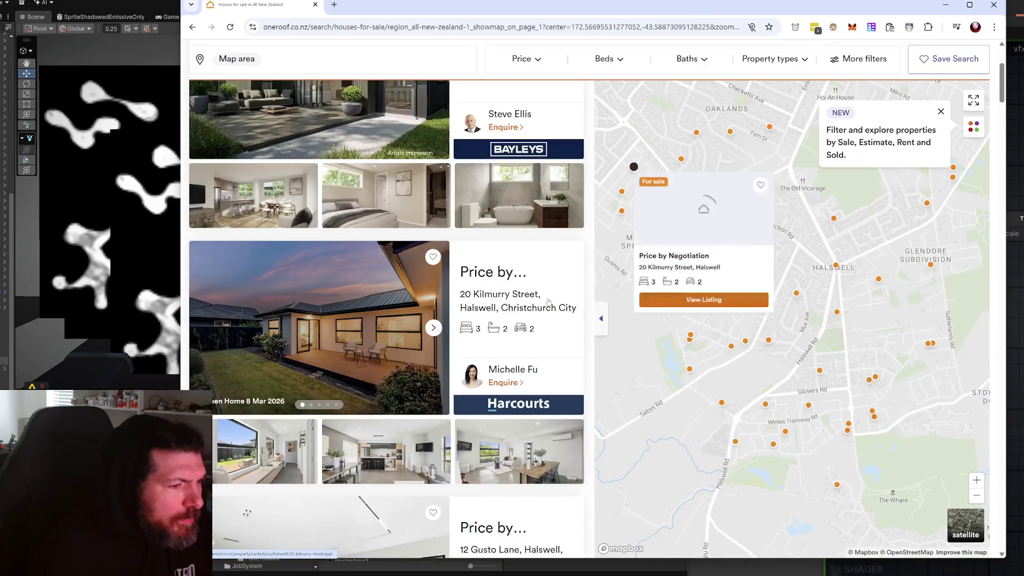
{"action": "scroll", "coordinate": [414, 303], "scroll_direction": "down", "scroll_amount": 5}
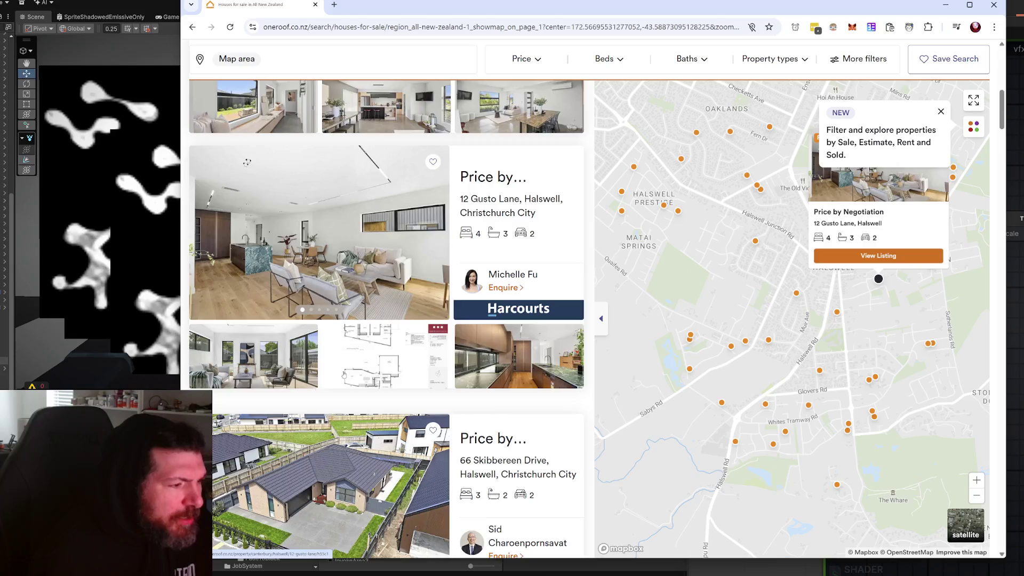
{"action": "scroll", "coordinate": [400, 325], "scroll_direction": "down", "scroll_amount": 10}
{"action": "scroll", "coordinate": [334, 379], "scroll_direction": "up", "scroll_amount": 15}
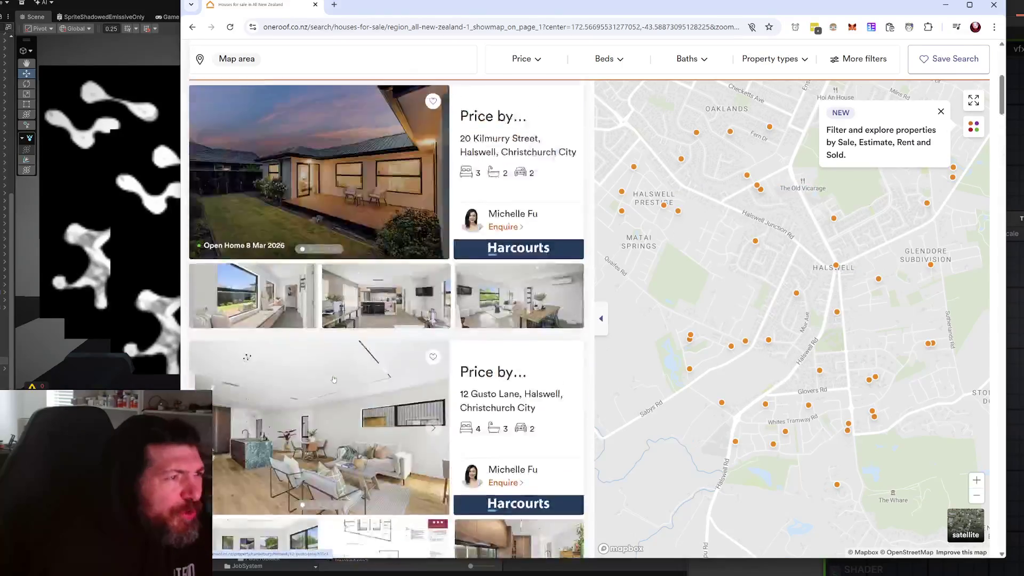
{"action": "scroll", "coordinate": [333, 379], "scroll_direction": "up", "scroll_amount": 8}
{"action": "scroll", "coordinate": [465, 243], "scroll_direction": "down", "scroll_amount": 1}
{"action": "scroll", "coordinate": [466, 243], "scroll_direction": "up", "scroll_amount": 1}
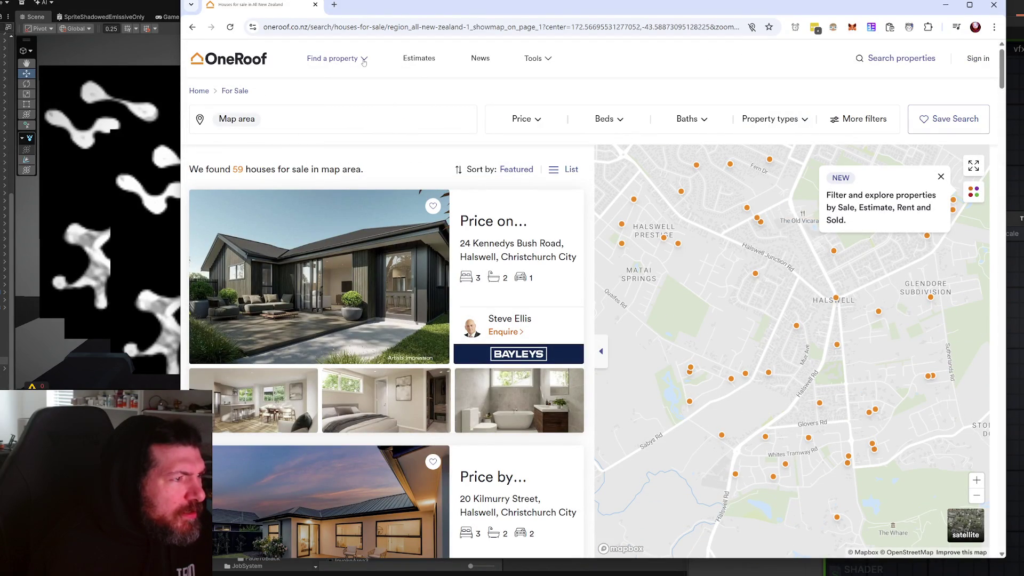
- Open OneRoof's Estimates map and pan it south from Auckland past Taupō to Palmerston North
{"action": "left_click", "coordinate": [404, 208]}
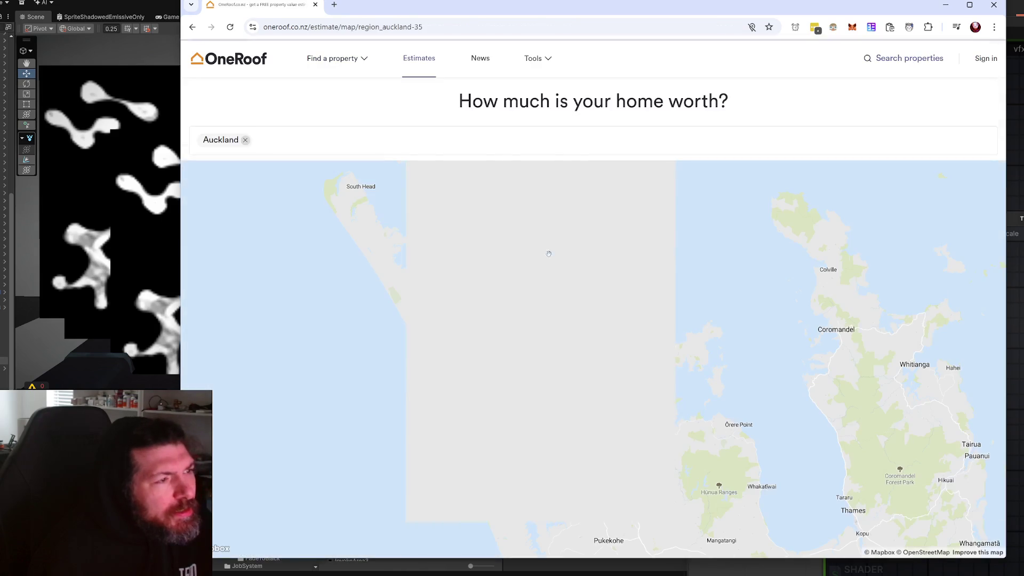
{"action": "left_click_drag", "start_coordinate": [626, 248], "coordinate": [592, 176]}
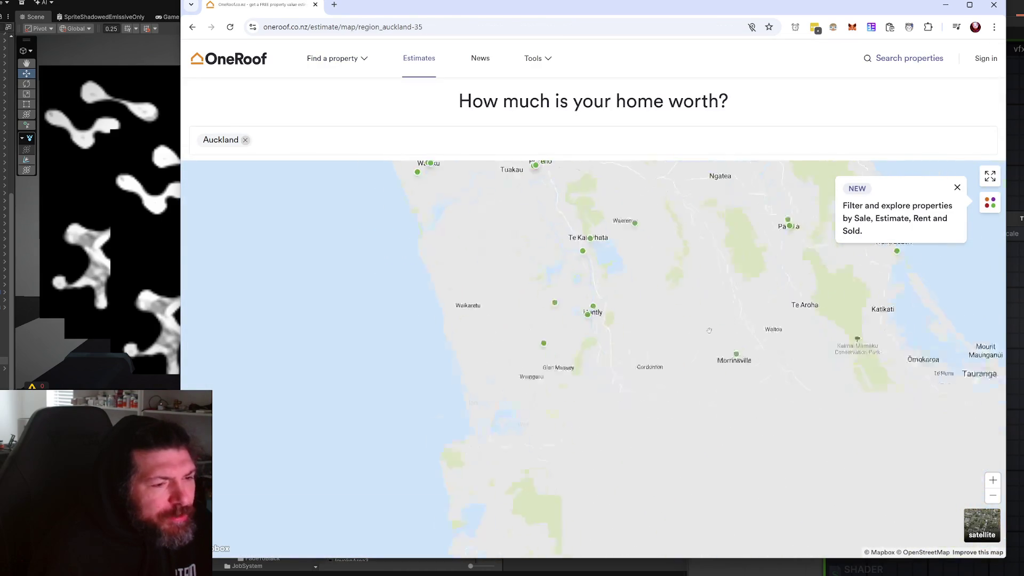
{"action": "mouse_move", "coordinate": [566, 469]}
{"action": "left_mouse_down"}
{"action": "mouse_move", "coordinate": [538, 302]}
{"action": "mouse_move", "coordinate": [374, 171]}
{"action": "left_mouse_up"}
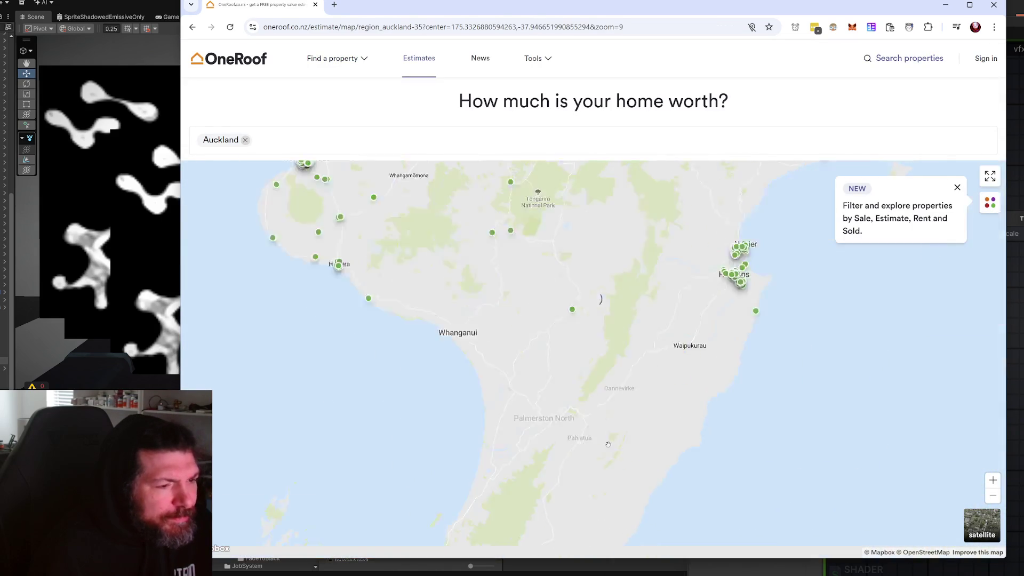
{"action": "left_click_drag", "start_coordinate": [616, 558], "coordinate": [616, 405]}
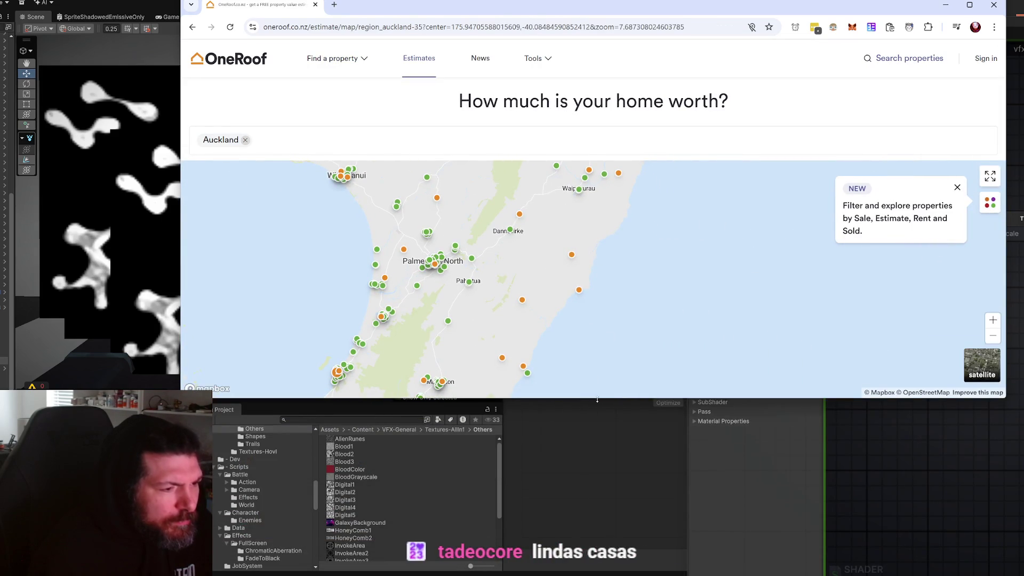
{"action": "left_click", "coordinate": [592, 378]}
{"action": "scroll", "coordinate": [600, 382], "scroll_direction": "down", "scroll_amount": 3}
- Pan to Canterbury and zoom in on Christchurch, centring on Prebbleton and Halswell
{"action": "left_click_drag", "start_coordinate": [608, 387], "coordinate": [682, 200]}
{"action": "mouse_move", "coordinate": [587, 427]}
{"action": "left_mouse_down"}
{"action": "mouse_move", "coordinate": [688, 325]}
{"action": "mouse_move", "coordinate": [643, 296]}
{"action": "left_mouse_up"}
{"action": "left_click_drag", "start_coordinate": [356, 436], "coordinate": [601, 430]}
{"action": "scroll", "coordinate": [601, 430], "scroll_direction": "up", "scroll_amount": 5}
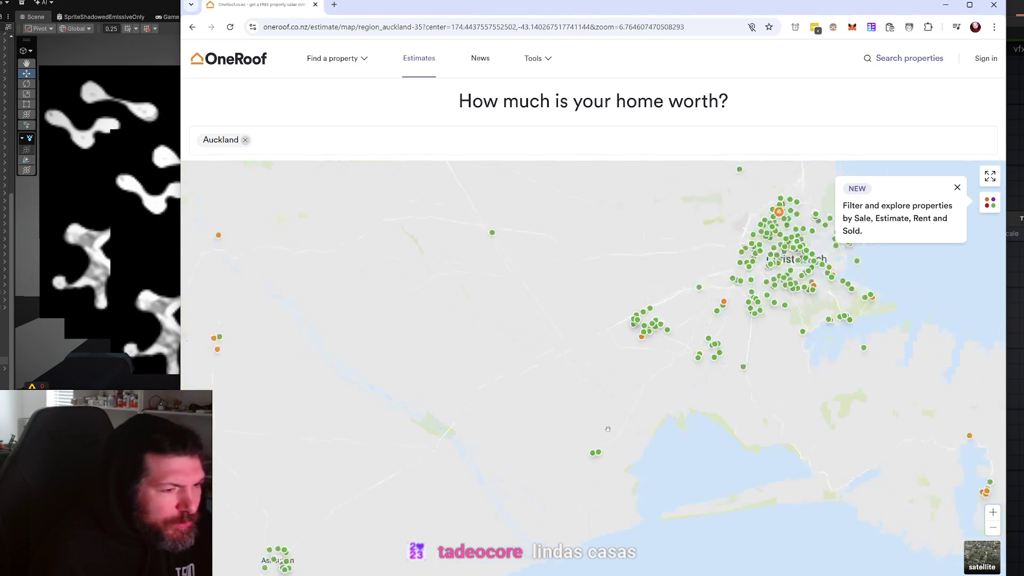
{"action": "scroll", "coordinate": [661, 408], "scroll_direction": "up", "scroll_amount": 3}
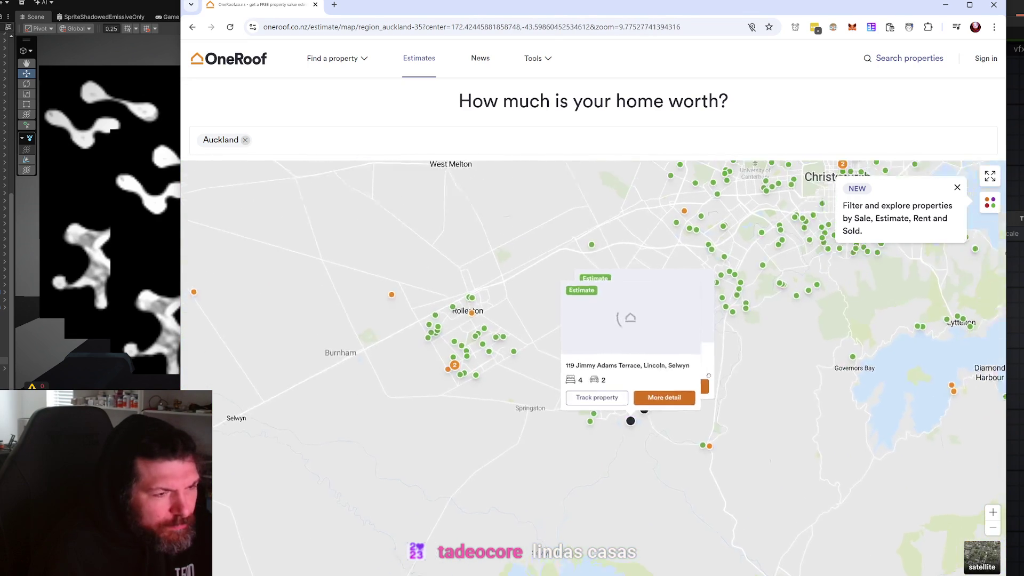
{"action": "left_click_drag", "start_coordinate": [791, 466], "coordinate": [687, 365]}
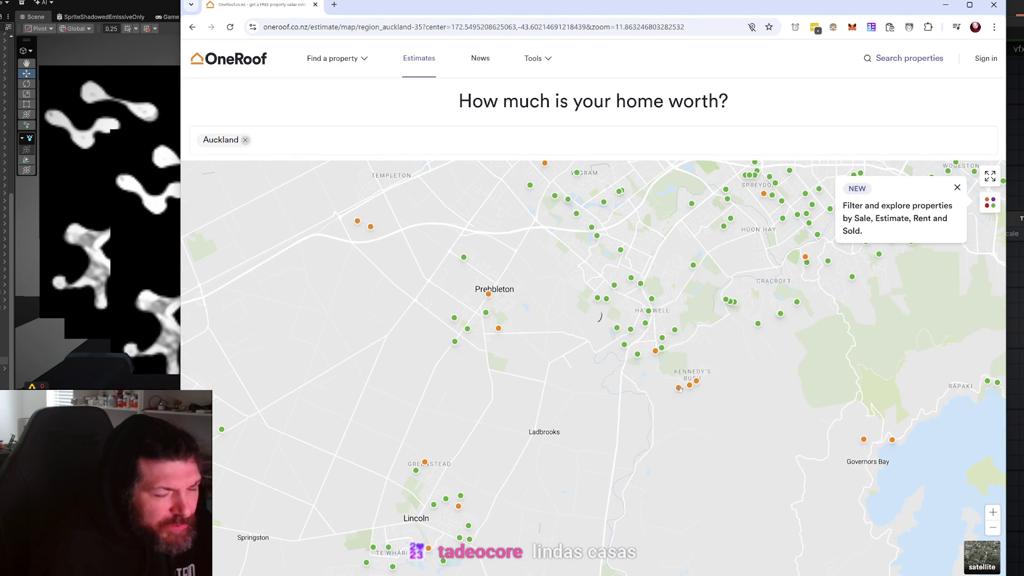
{"action": "left_click", "coordinate": [690, 385]}
{"action": "scroll", "coordinate": [592, 320], "scroll_direction": "up", "scroll_amount": 2}
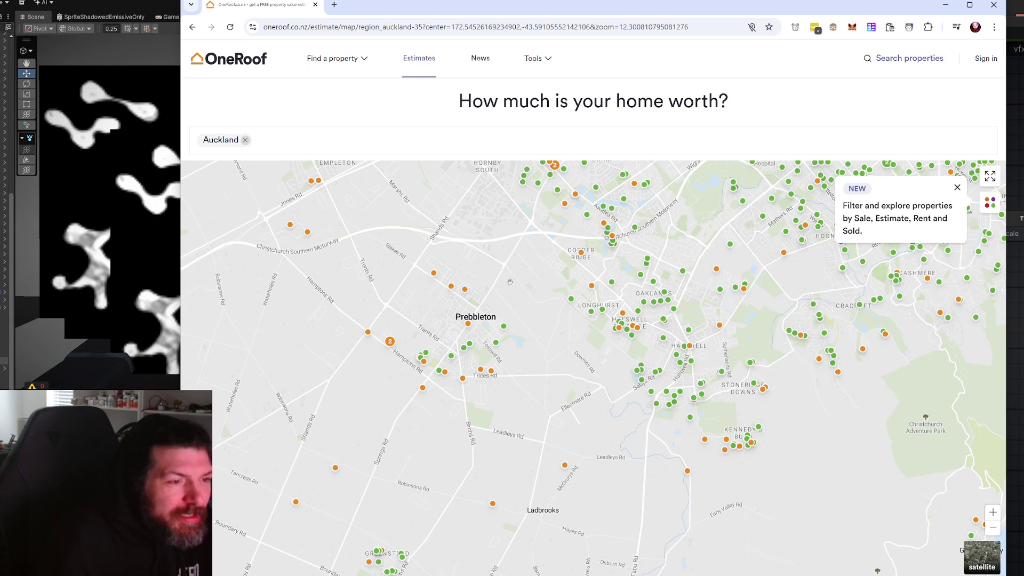
{"action": "scroll", "coordinate": [520, 327], "scroll_direction": "down", "scroll_amount": 3}
{"action": "left_click_drag", "start_coordinate": [520, 327], "coordinate": [398, 414]}
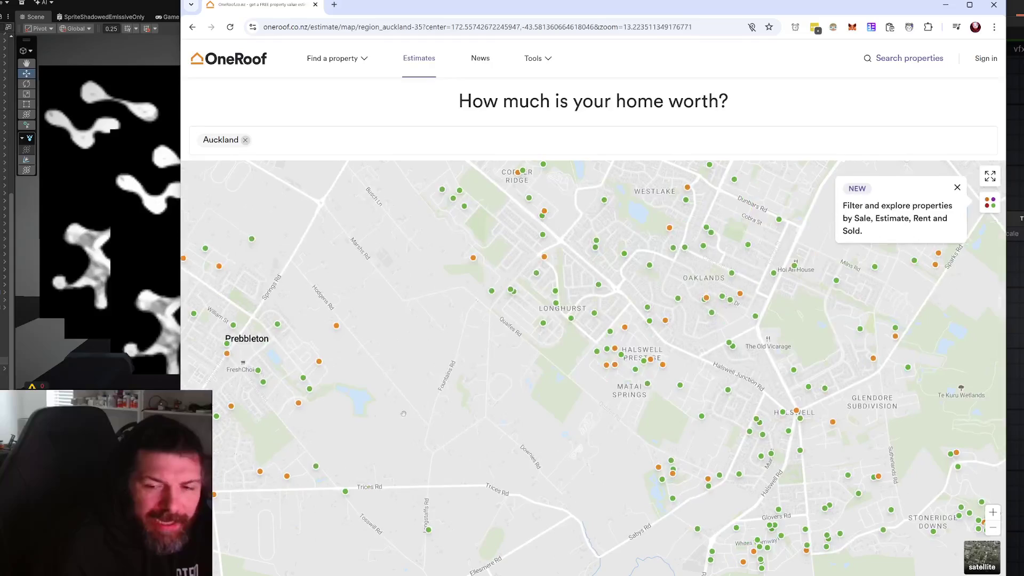
{"action": "scroll", "coordinate": [411, 406], "scroll_direction": "down", "scroll_amount": 2}
{"action": "left_click", "coordinate": [532, 319]}
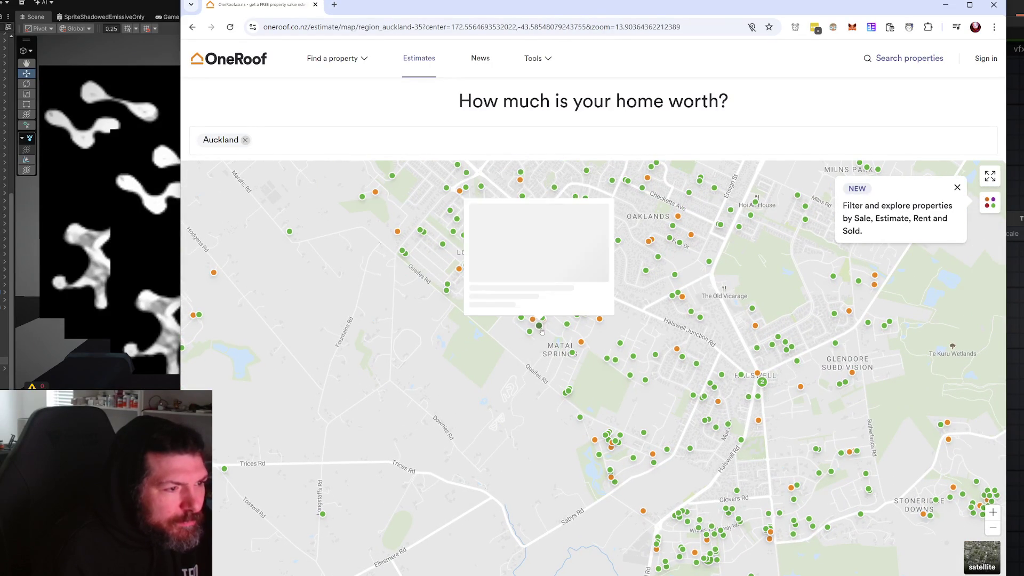
{"action": "mouse_move", "coordinate": [541, 327]}
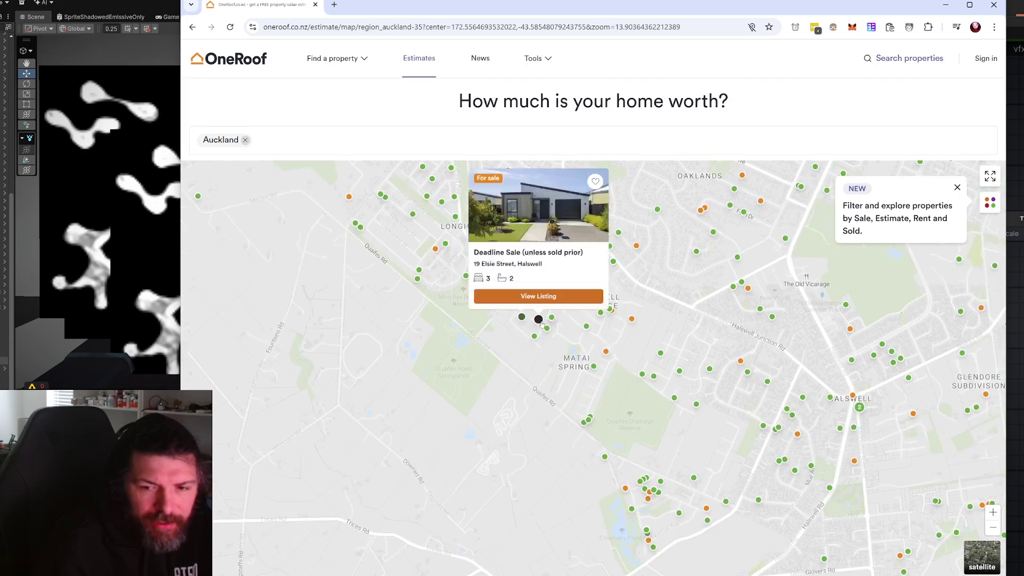
{"action": "scroll", "coordinate": [539, 321], "scroll_direction": "up", "scroll_amount": 2}
{"action": "mouse_move", "coordinate": [552, 294]}
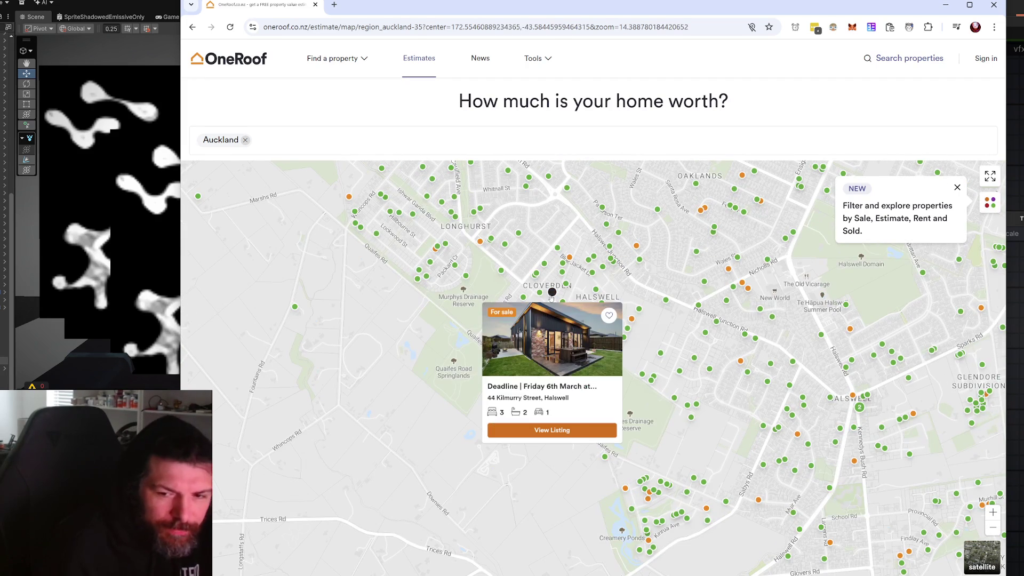
{"action": "mouse_move", "coordinate": [533, 347]}
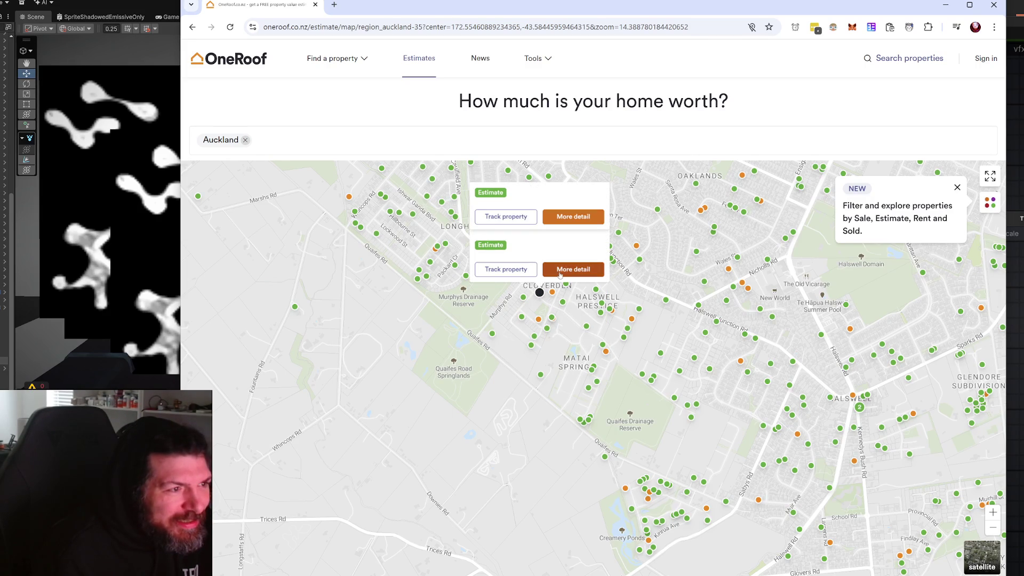
{"action": "left_click", "coordinate": [559, 221]}
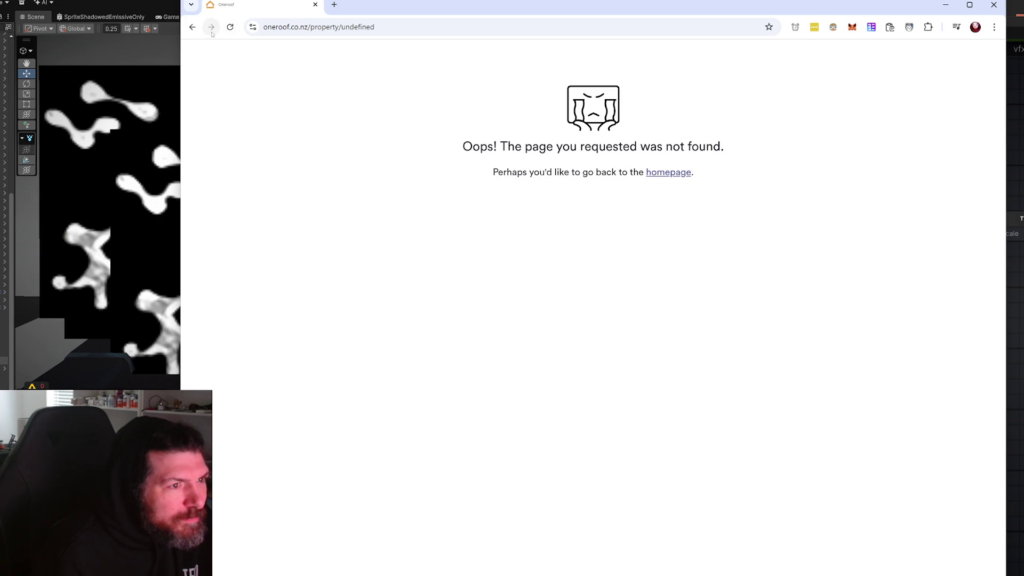
{"action": "left_click", "coordinate": [192, 27]}
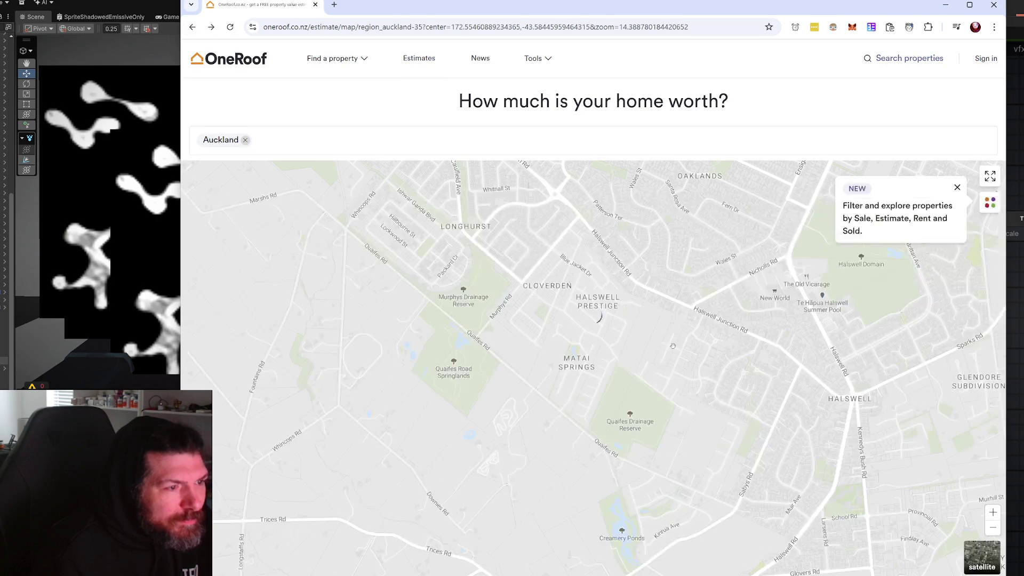
{"action": "left_click", "coordinate": [521, 319]}
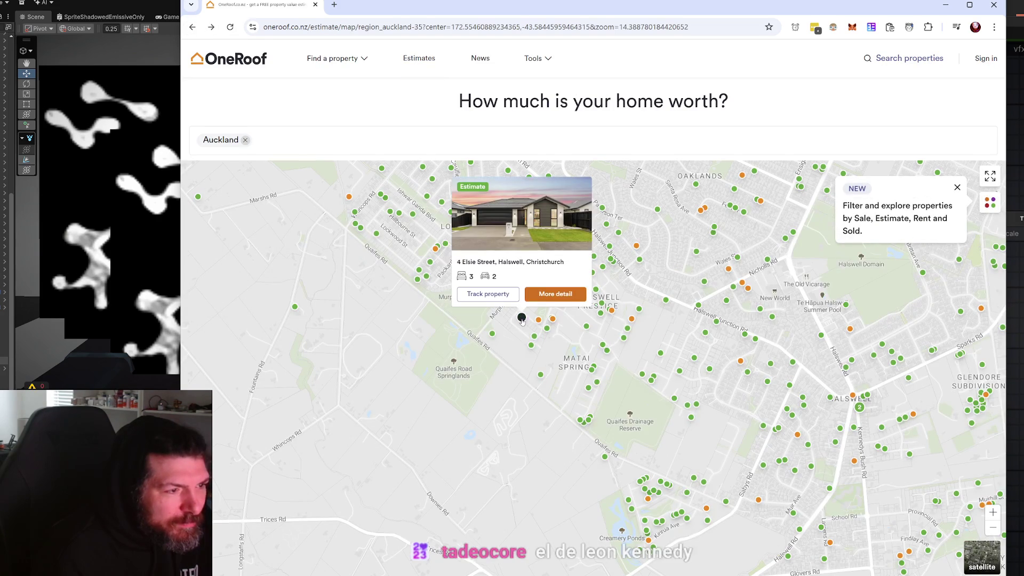
{"action": "scroll", "coordinate": [522, 319], "scroll_direction": "up", "scroll_amount": 1}
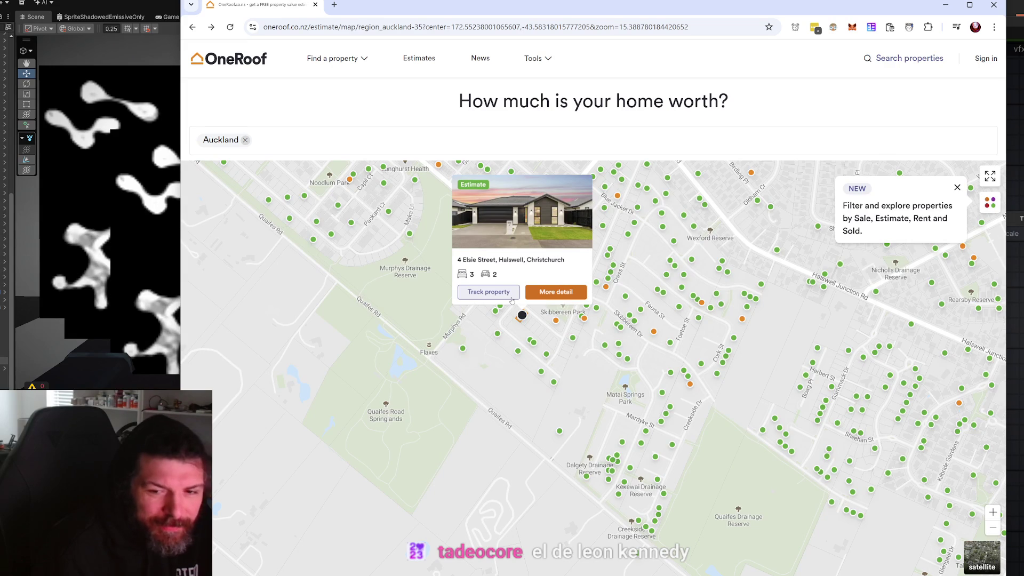
{"action": "left_click", "coordinate": [537, 298]}
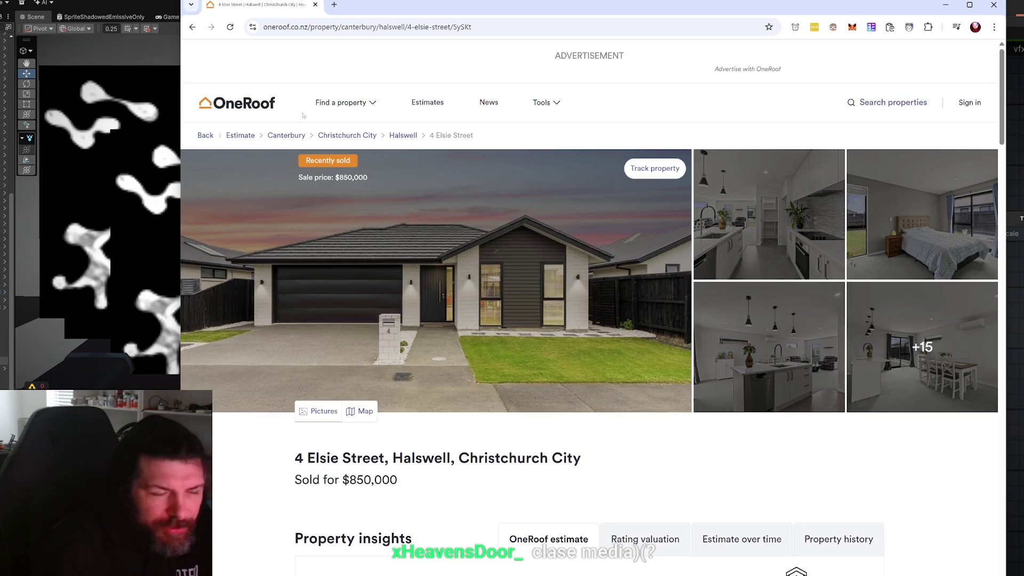
- Search Google for the 4 Elsie Street address heading in a new tab, then return to OneRoof
{"action": "scroll", "coordinate": [389, 337], "scroll_direction": "down", "scroll_amount": 2}
{"action": "triple_click", "coordinate": [421, 370]}
{"action": "right_click", "coordinate": [398, 372]}
{"action": "left_click", "coordinate": [491, 416]}
{"action": "key", "text": "ctrl+1"}
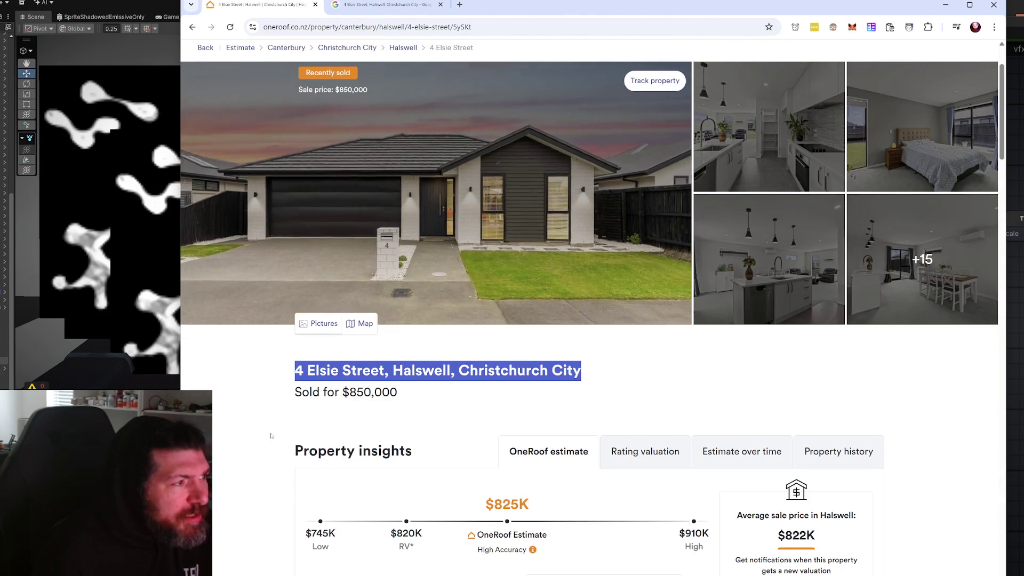
- Scroll the property page down to the mortgage calculator
{"action": "scroll", "coordinate": [275, 523], "scroll_direction": "down", "scroll_amount": 3}
{"action": "scroll", "coordinate": [275, 523], "scroll_direction": "down", "scroll_amount": 3}
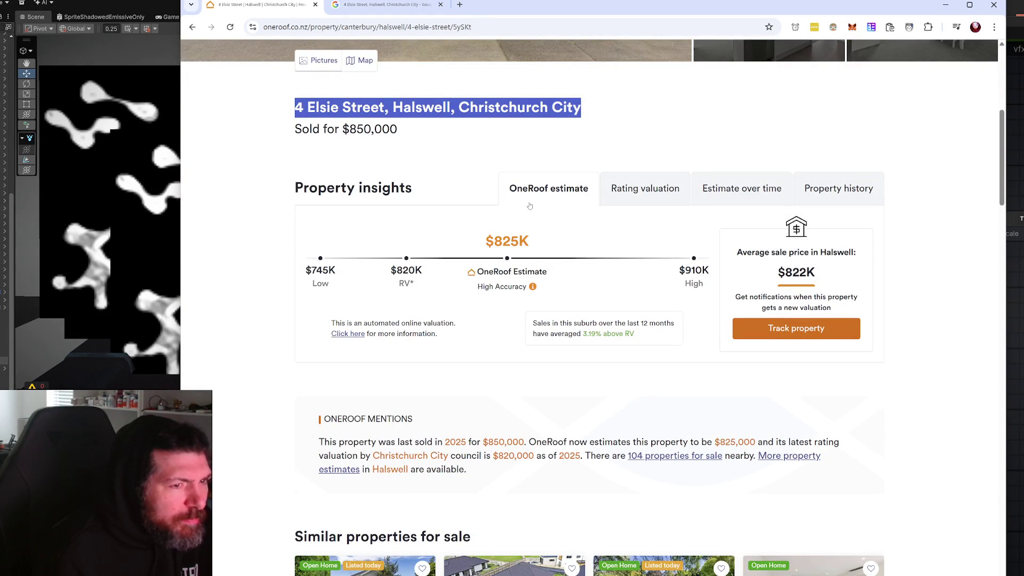
{"action": "scroll", "coordinate": [530, 205], "scroll_direction": "down", "scroll_amount": 15}
{"action": "scroll", "coordinate": [299, 400], "scroll_direction": "up", "scroll_amount": 12}
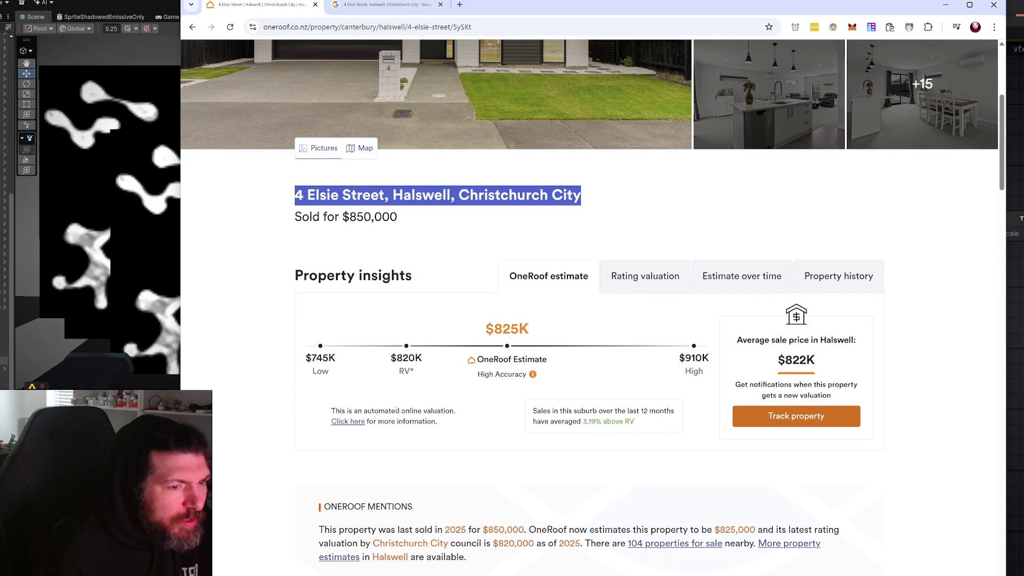
{"action": "scroll", "coordinate": [453, 410], "scroll_direction": "down", "scroll_amount": 15}
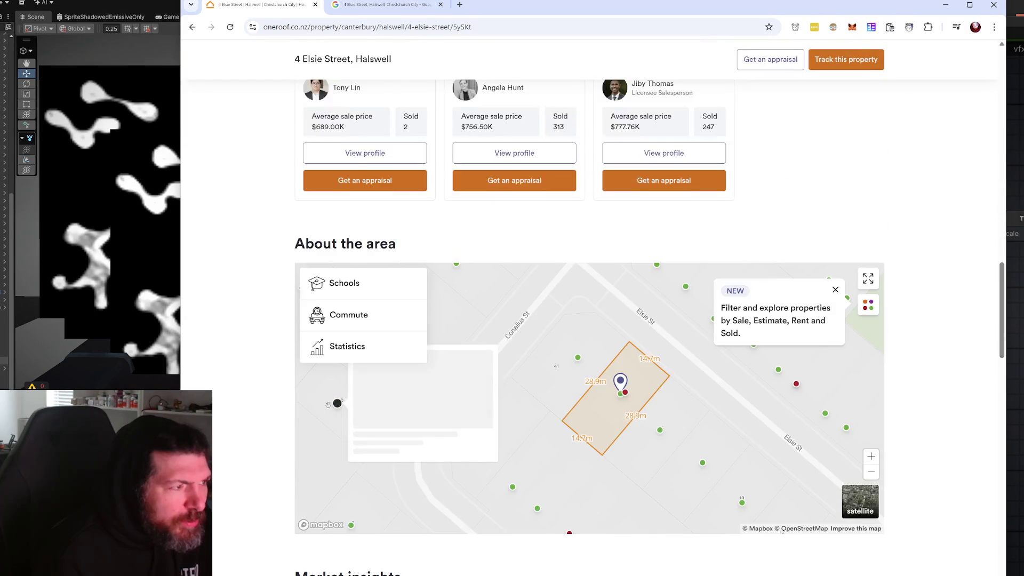
{"action": "scroll", "coordinate": [328, 405], "scroll_direction": "down", "scroll_amount": 15}
{"action": "scroll", "coordinate": [283, 419], "scroll_direction": "up", "scroll_amount": 3}
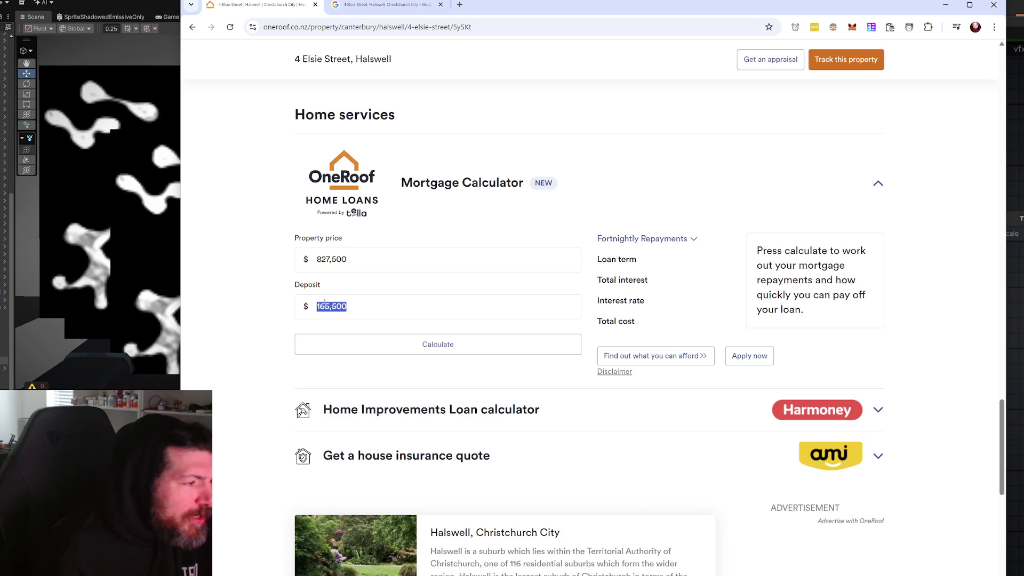
- Switch the calculator to Monthly Repayments and calculate the result
{"action": "scroll", "coordinate": [374, 320], "scroll_direction": "up", "scroll_amount": 1}
{"action": "scroll", "coordinate": [587, 267], "scroll_direction": "down", "scroll_amount": 1}
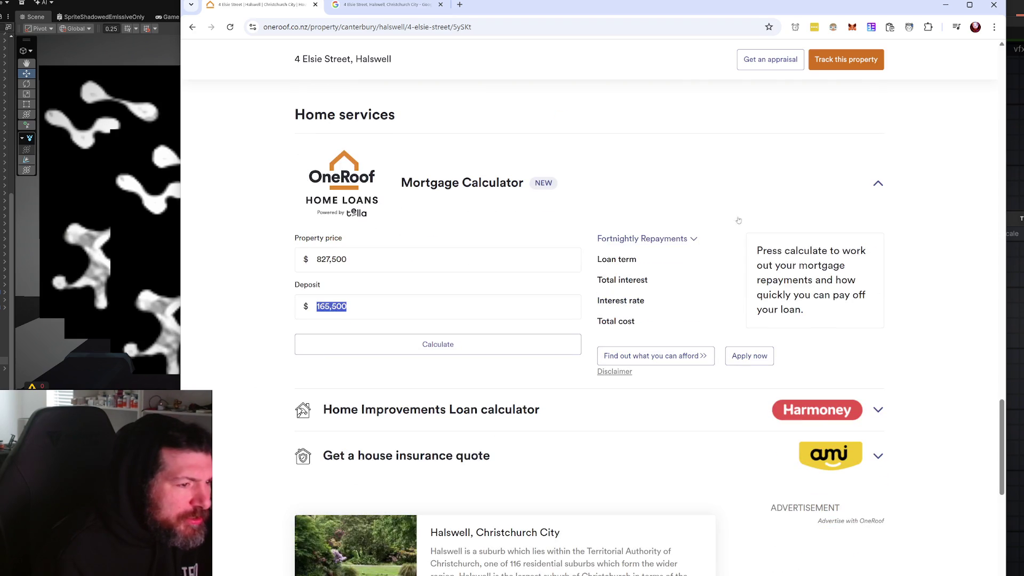
{"action": "left_click", "coordinate": [695, 240]}
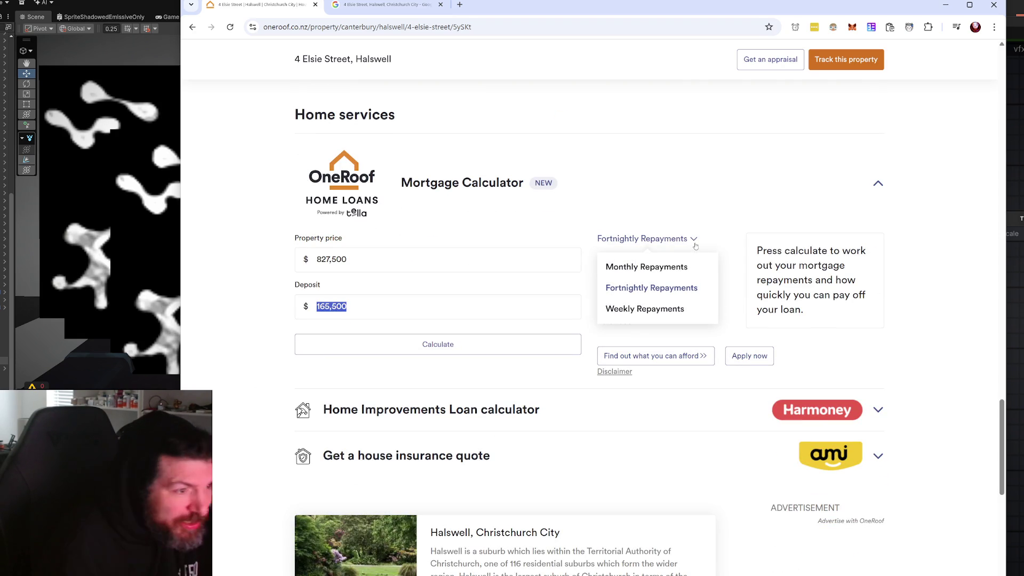
{"action": "left_click", "coordinate": [694, 243]}
{"action": "left_click", "coordinate": [692, 240]}
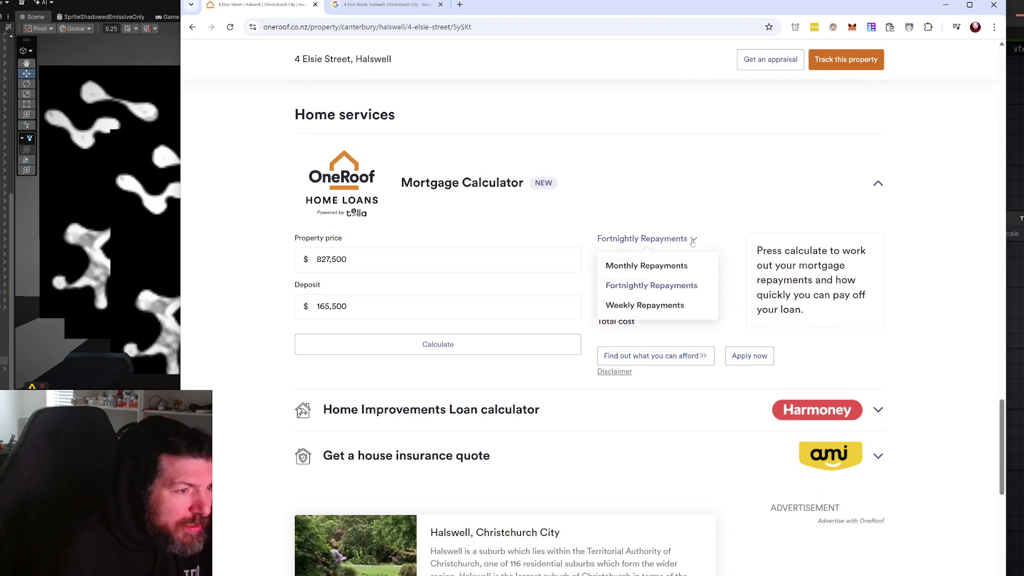
{"action": "left_click", "coordinate": [658, 272]}
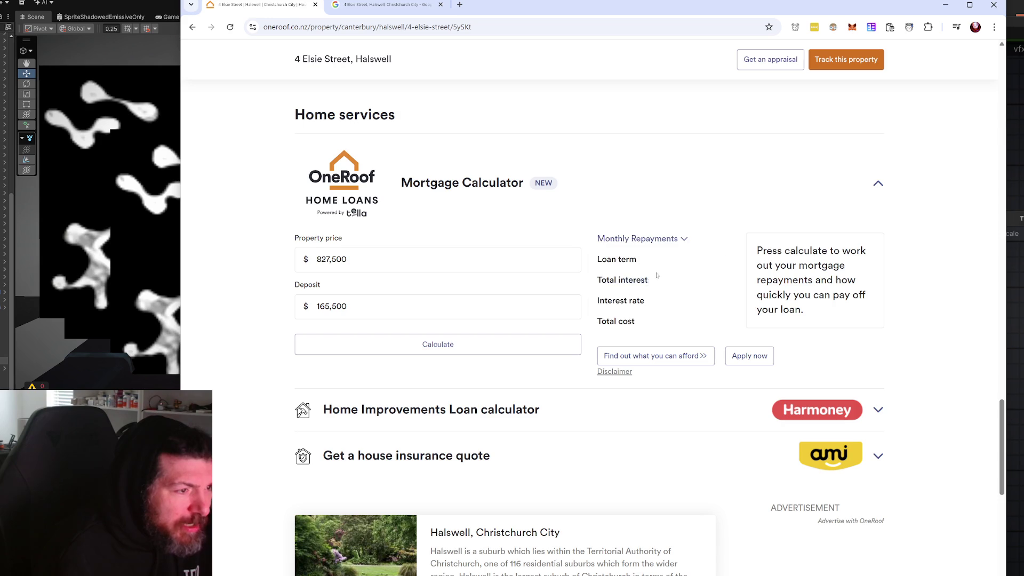
{"action": "left_click", "coordinate": [536, 346]}
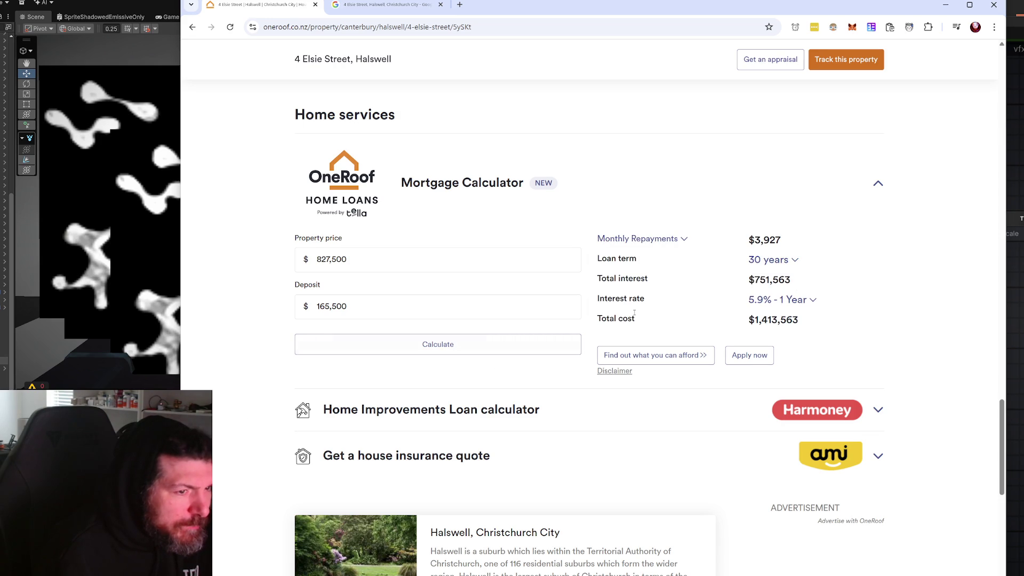
- Check the loan term and interest rate options, keeping 30 years and 5.9% - 1 Year
{"action": "left_click", "coordinate": [796, 263]}
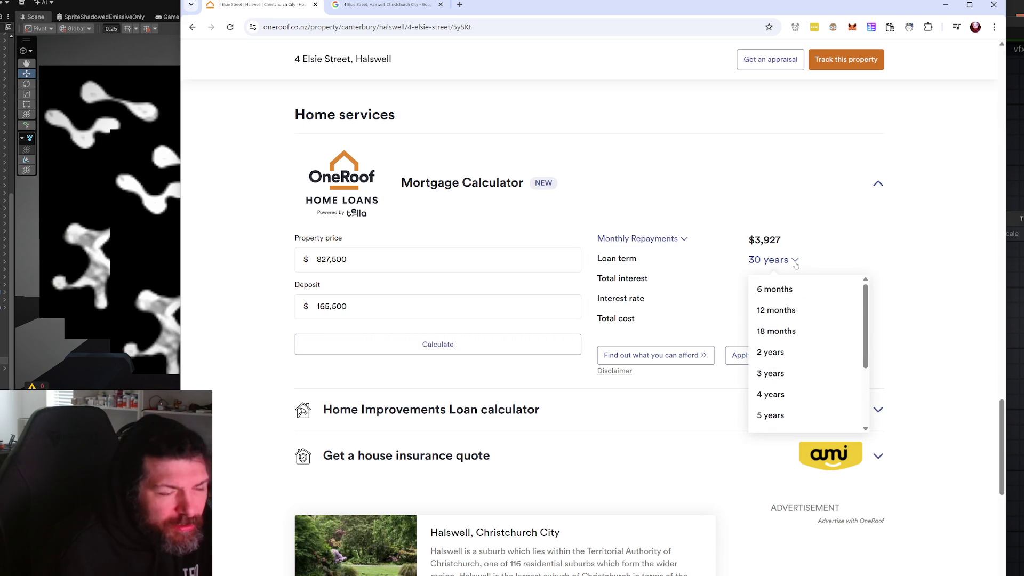
{"action": "left_click", "coordinate": [852, 255]}
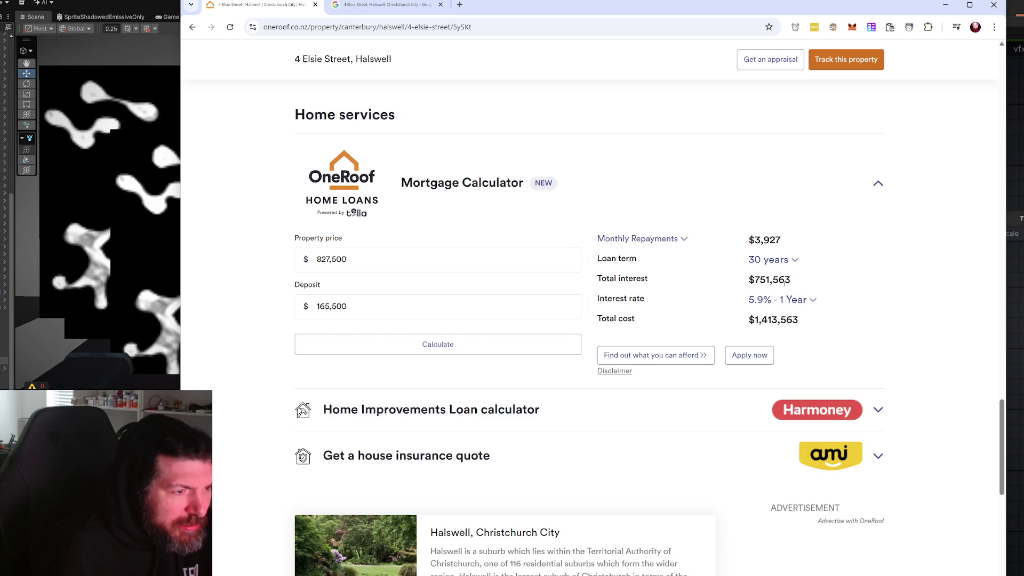
{"action": "left_click", "coordinate": [791, 299]}
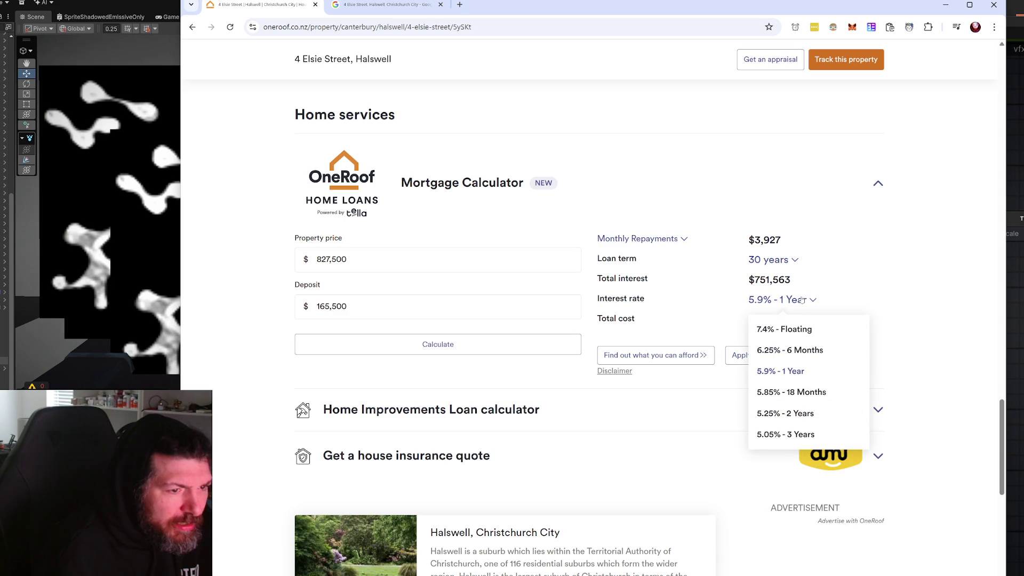
{"action": "left_click", "coordinate": [804, 371]}
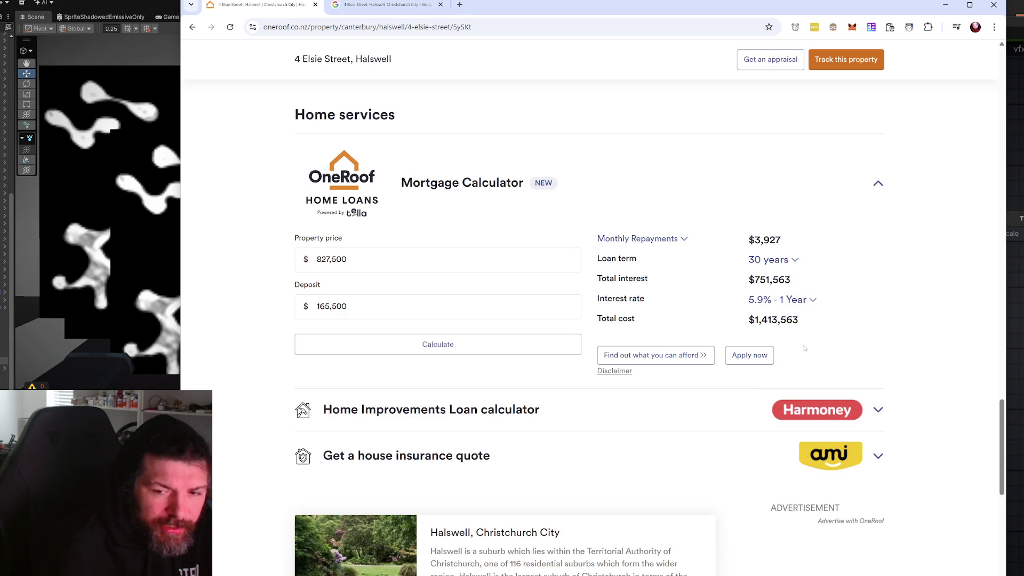
{"action": "left_click", "coordinate": [812, 299]}
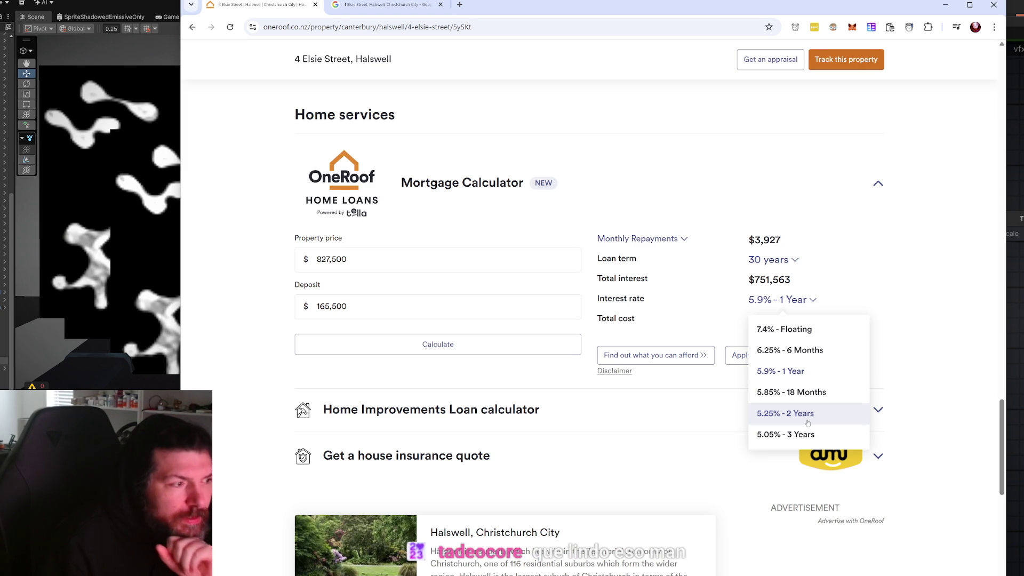
{"action": "left_click", "coordinate": [362, 270]}
- Select the 165,500 deposit and $3,927 repayment figures, recheck the loan term, zoom to 110%
{"action": "double_click", "coordinate": [358, 308]}
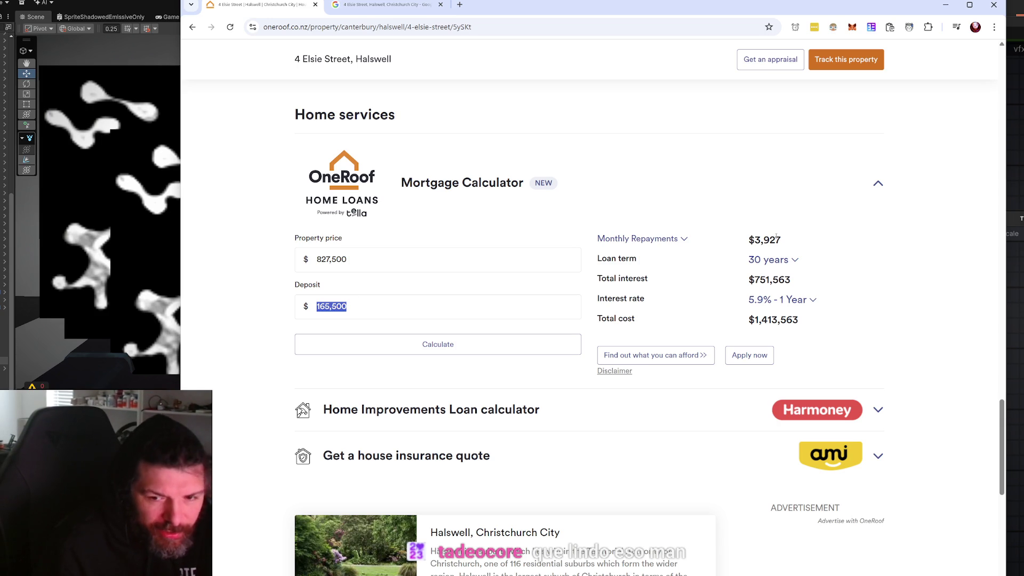
{"action": "triple_click", "coordinate": [776, 239]}
{"action": "left_click", "coordinate": [795, 260]}
{"action": "left_click", "coordinate": [797, 257]}
{"action": "left_click", "coordinate": [796, 258]}
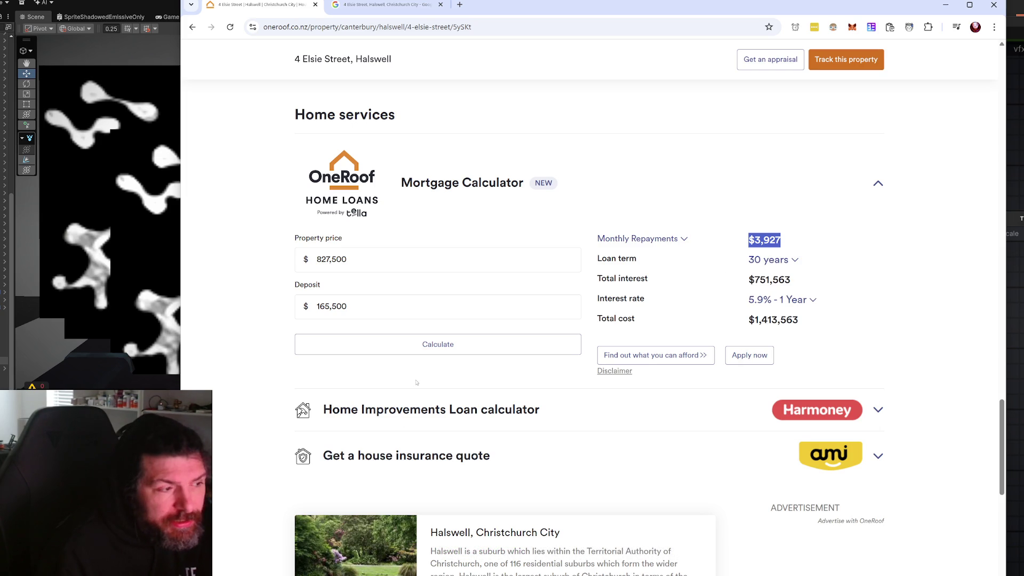
{"action": "left_click", "coordinate": [255, 392]}
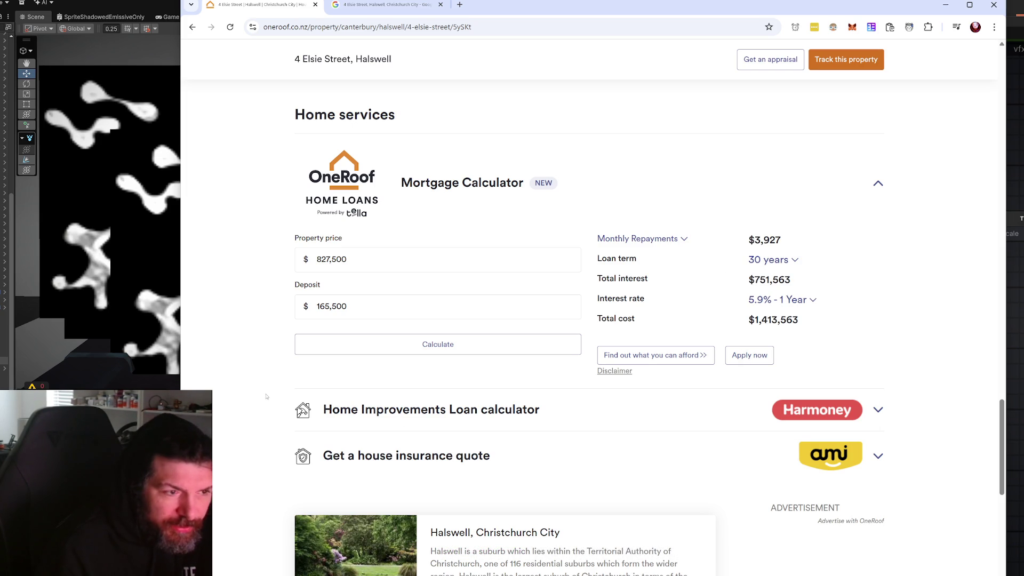
{"action": "left_click", "coordinate": [768, 260]}
{"action": "left_click", "coordinate": [768, 260]}
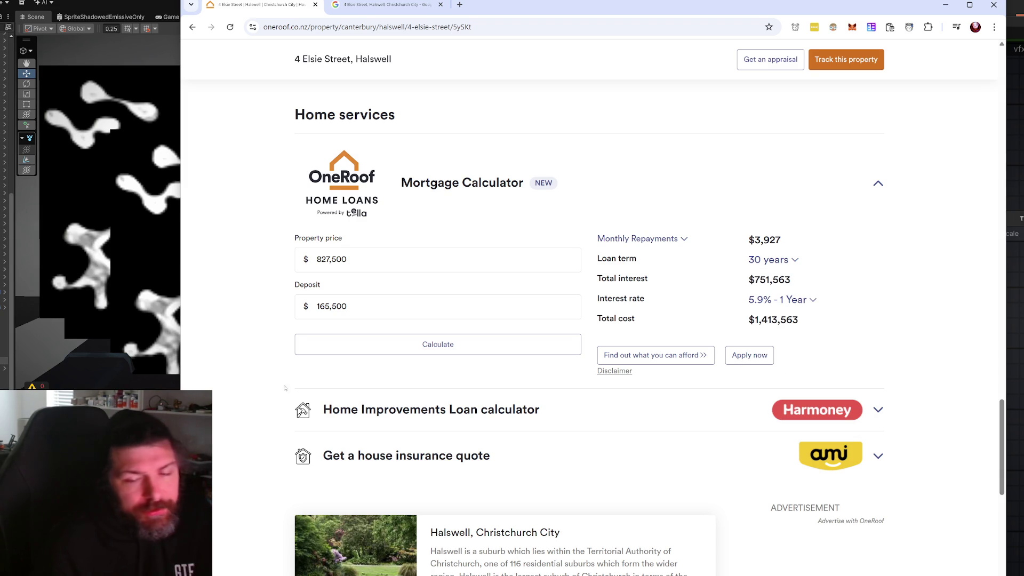
{"action": "left_click_drag", "start_coordinate": [366, 309], "coordinate": [294, 311]}
{"action": "key", "text": "ctrl+plus"}
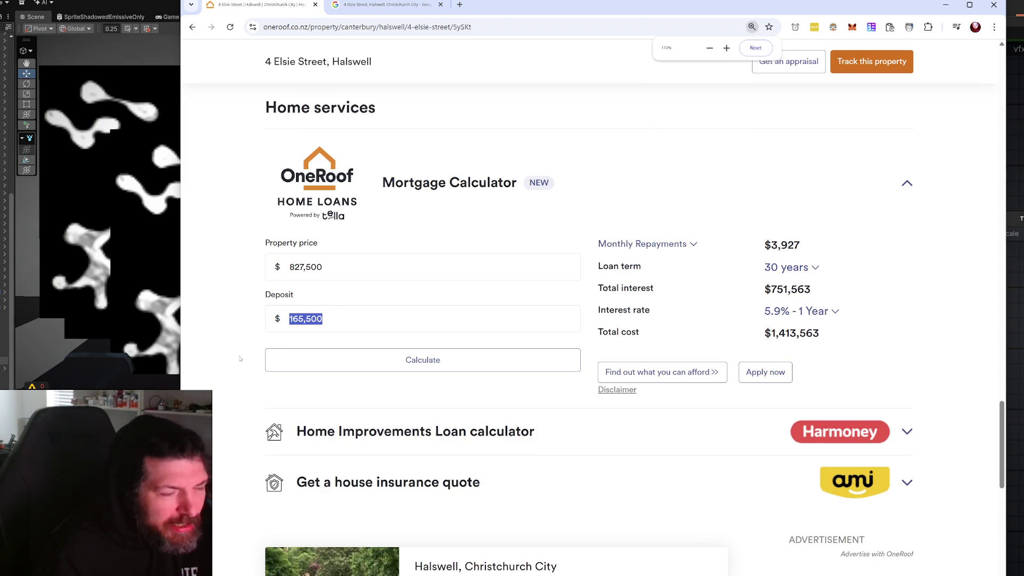
- Select the 827,500 property price and 165,500 deposit figures on the enlarged page
{"action": "scroll", "coordinate": [246, 327], "scroll_direction": "down", "scroll_amount": 2}
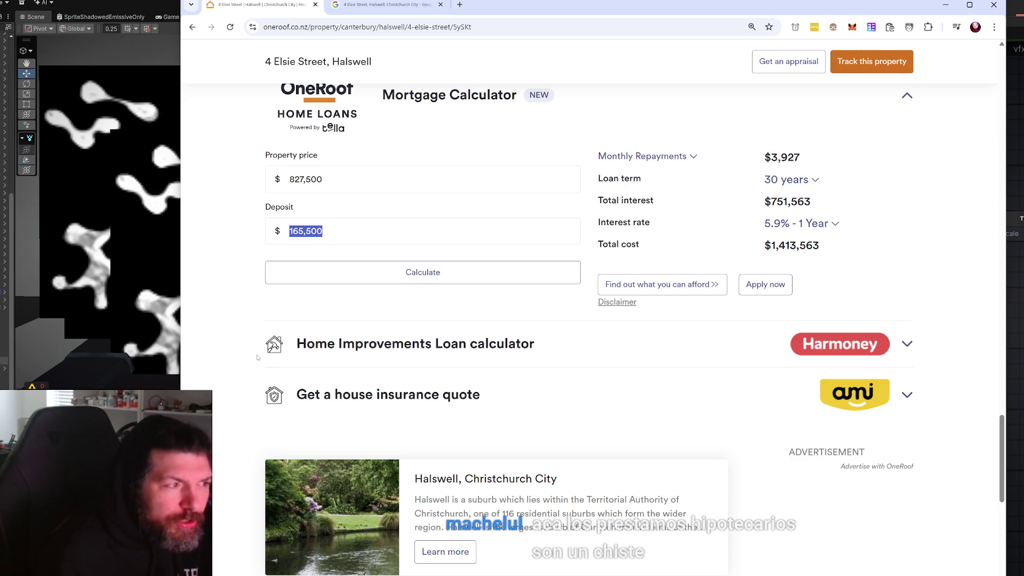
{"action": "double_click", "coordinate": [320, 231]}
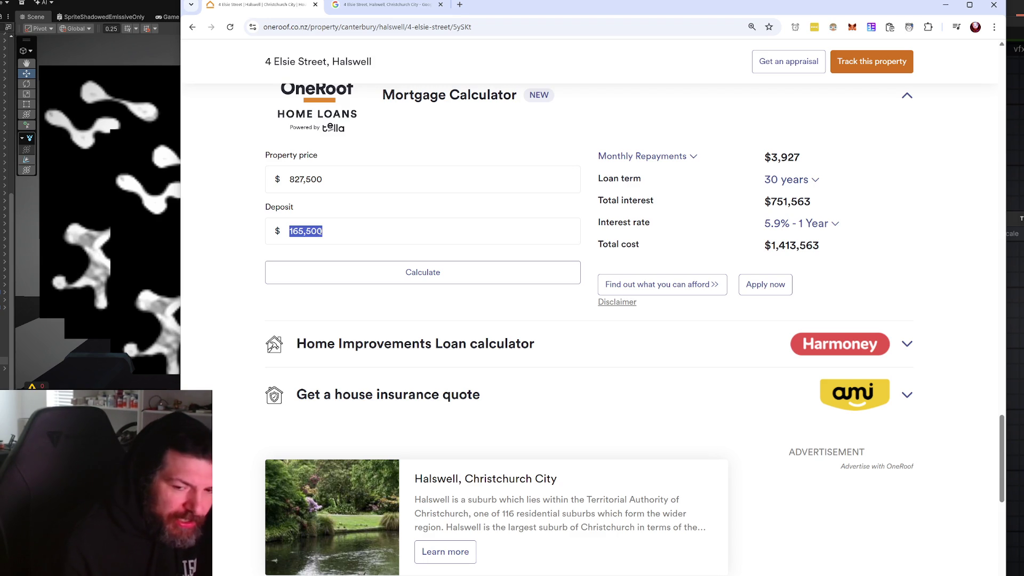
{"action": "double_click", "coordinate": [308, 238]}
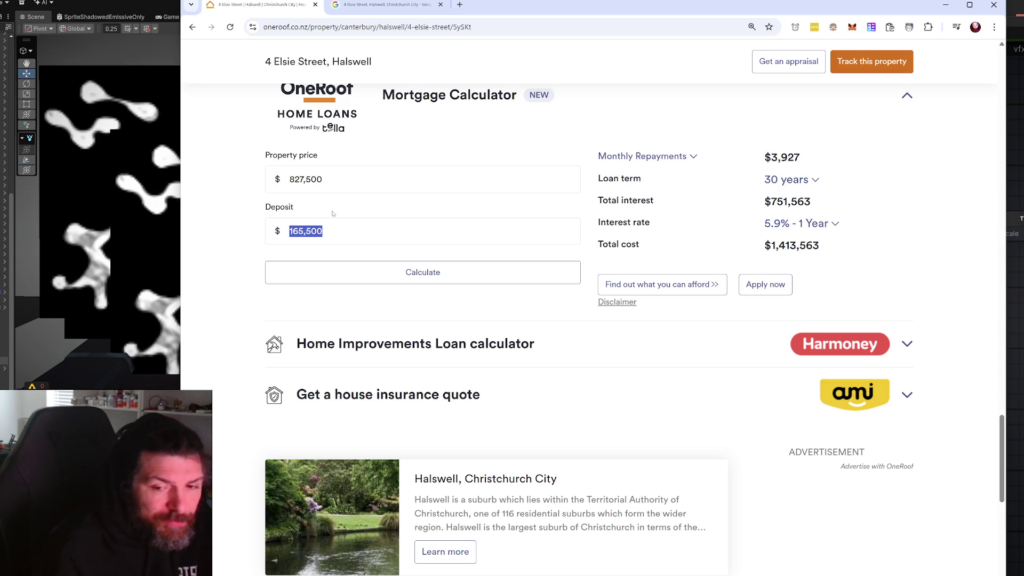
{"action": "double_click", "coordinate": [322, 179]}
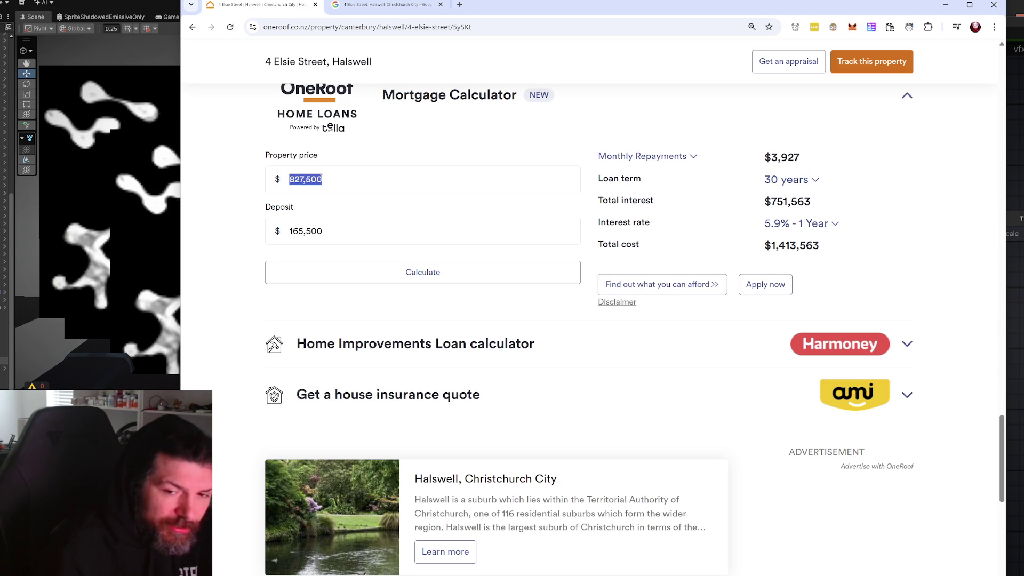
{"action": "double_click", "coordinate": [314, 224]}
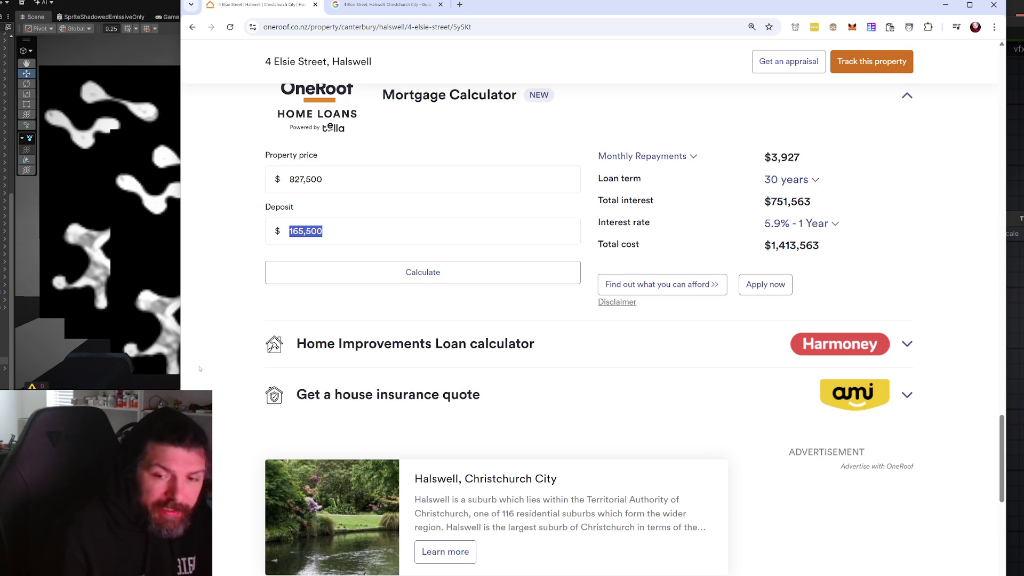
- Check the loan term, then list the floating and fixed interest rate options
{"action": "left_click", "coordinate": [789, 180]}
{"action": "left_click", "coordinate": [720, 307]}
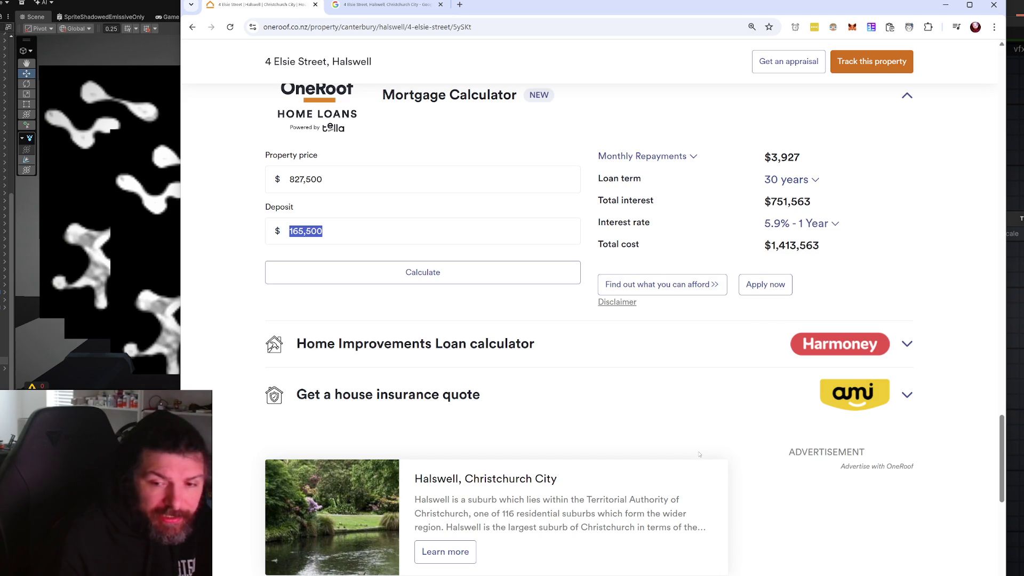
{"action": "left_click", "coordinate": [800, 225]}
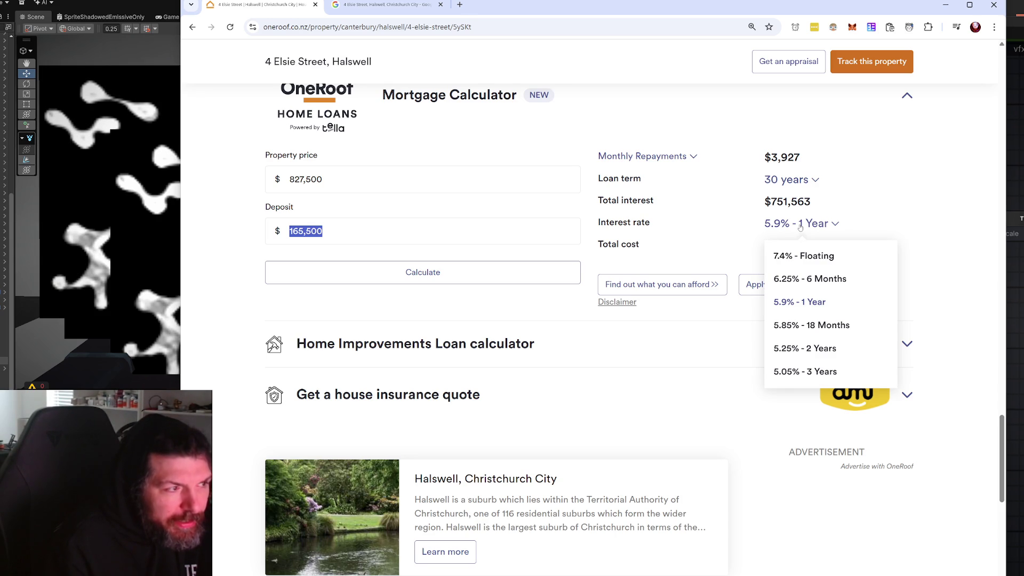
- Close the interest rate list with 5.9% - 1 Year kept and clear the deposit selection
{"action": "left_click", "coordinate": [522, 110]}
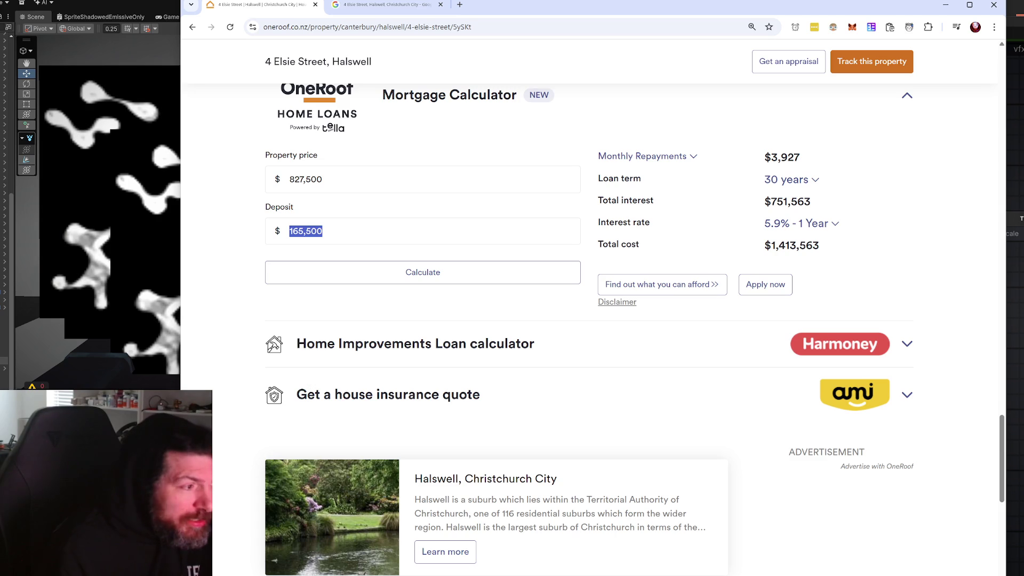
{"action": "left_click", "coordinate": [213, 388]}
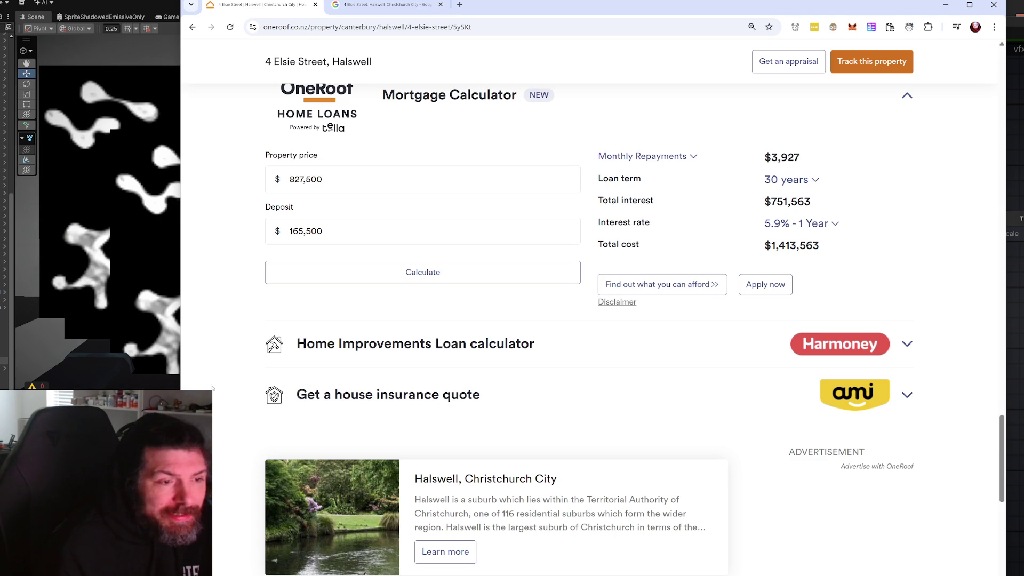